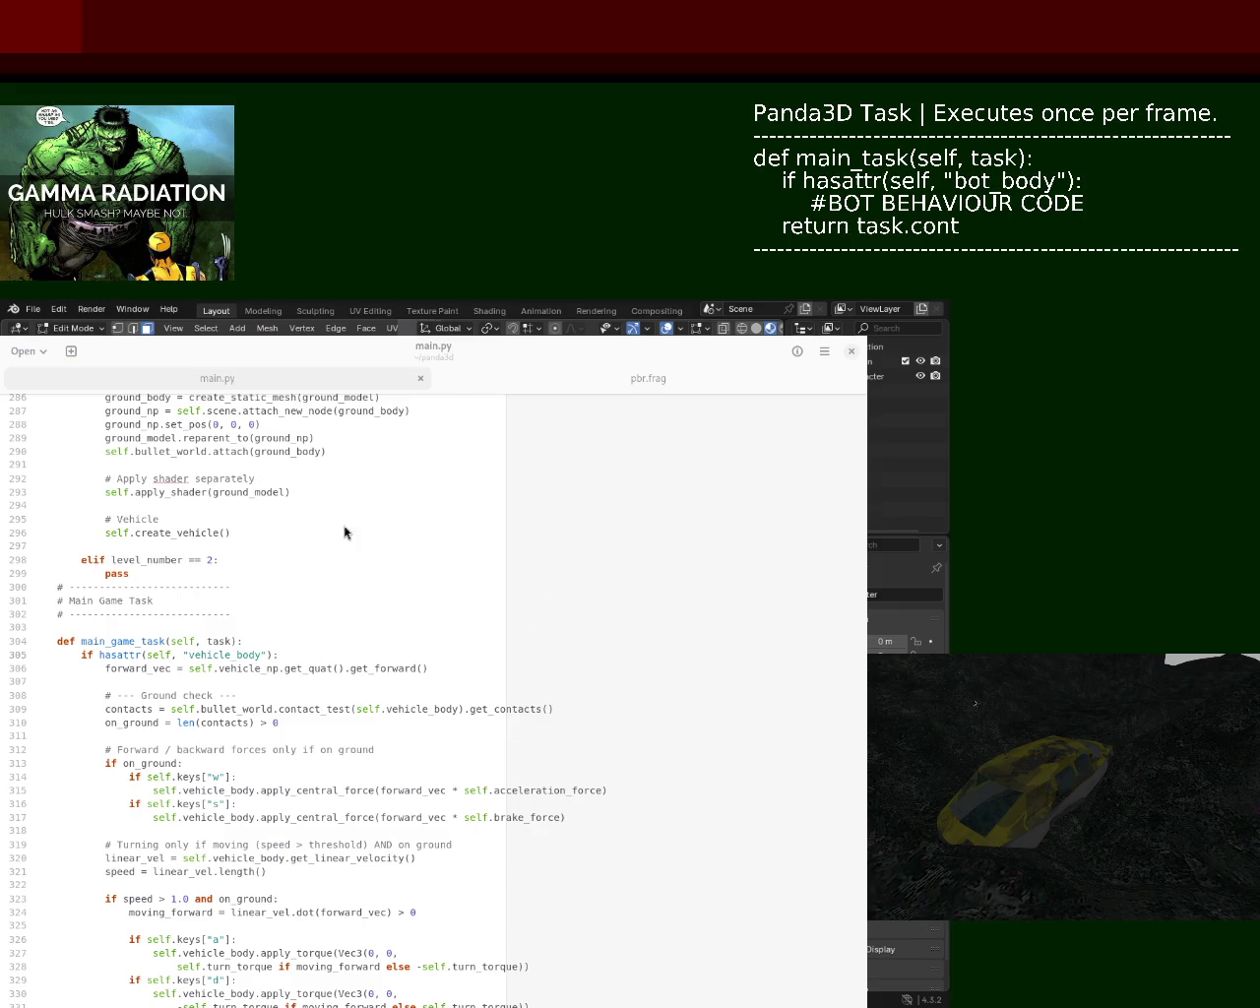
- Insert a new line 306 in main_game_task with the hasattr(self, "vehicle_body") check copied from below
{"action": "left_click", "coordinate": [349, 654]}
{"action": "left_click", "coordinate": [219, 681]}
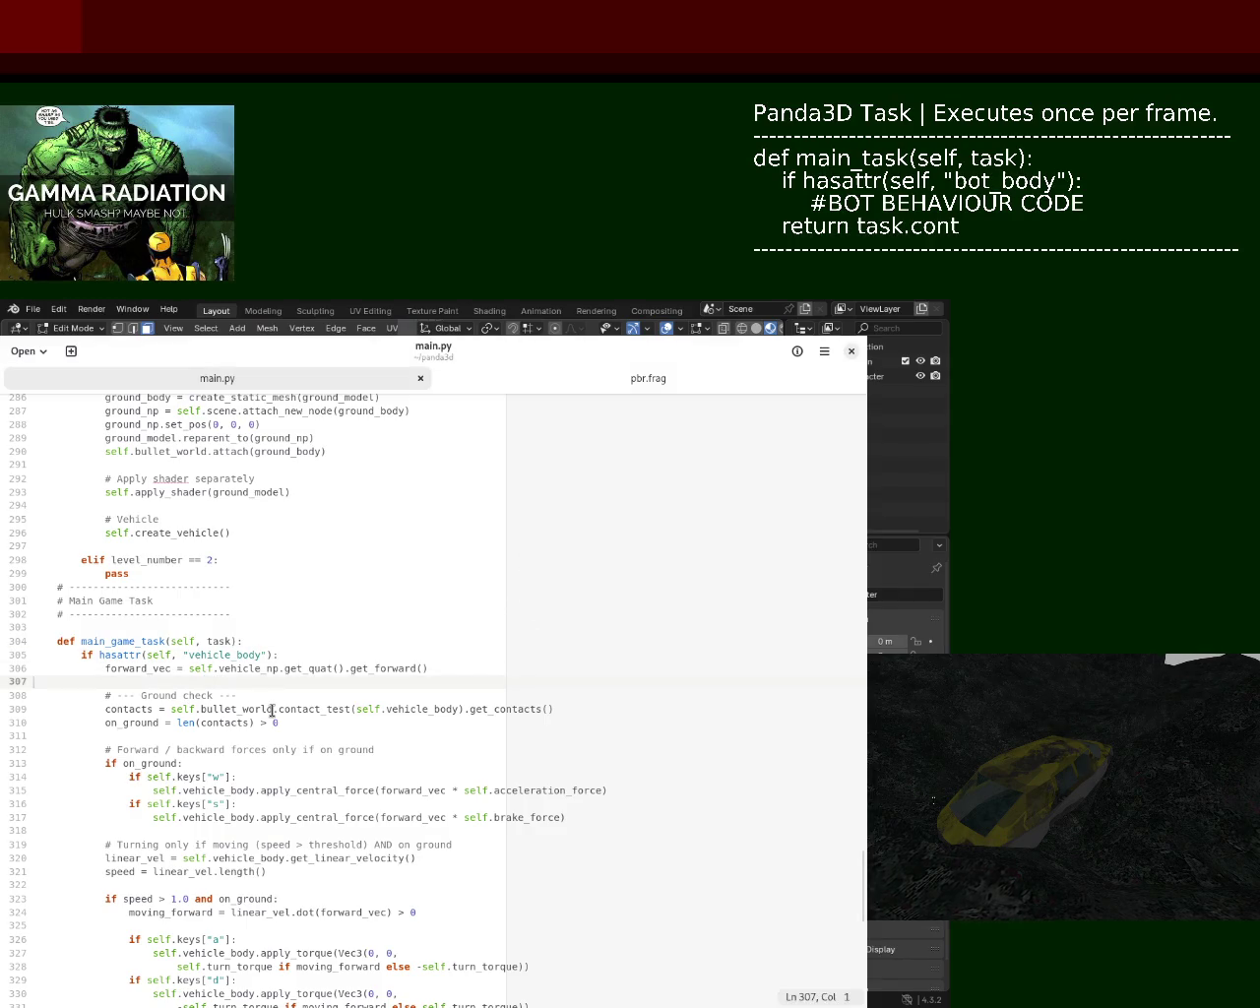
{"action": "left_click", "coordinate": [267, 643]}
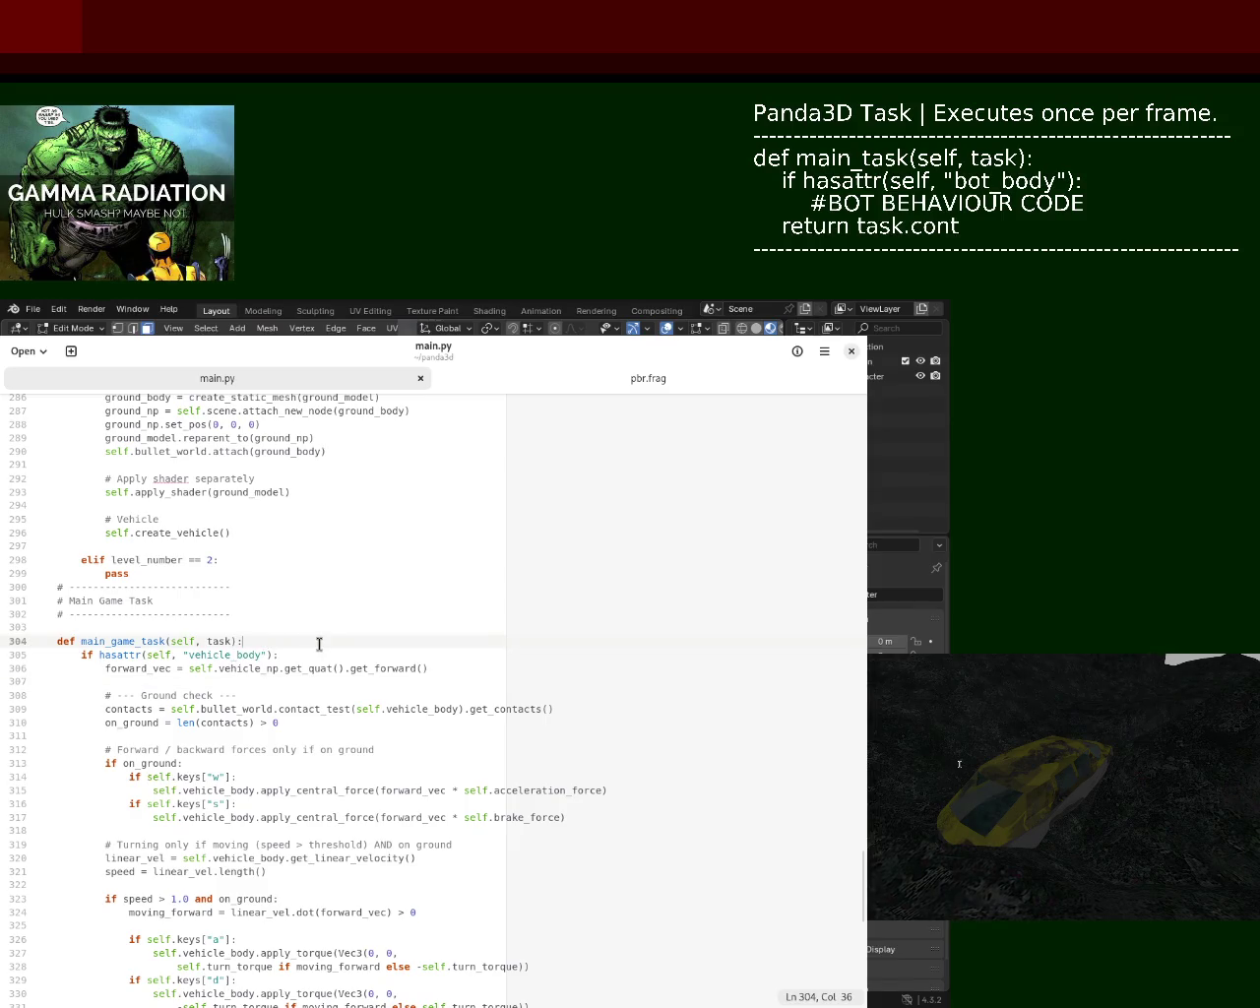
{"action": "key", "text": "Return"}
{"action": "key", "text": "Return"}
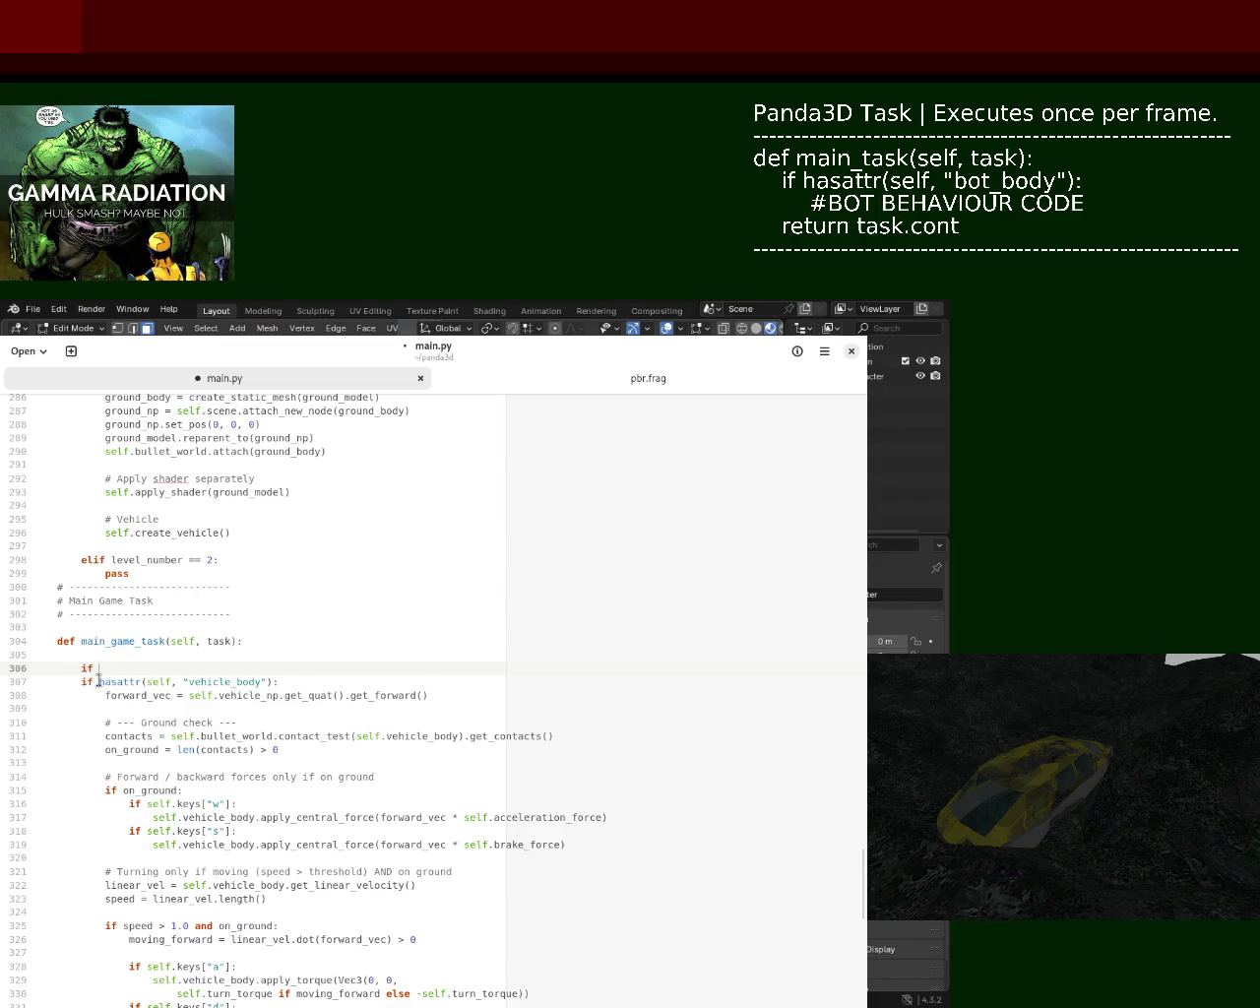
{"action": "left_click_drag", "start_coordinate": [99, 681], "coordinate": [278, 681]}
{"action": "left_click", "coordinate": [166, 656]}
{"action": "type", "text": "hasattr(self, \"vehicle_body\")"}
{"action": "key", "text": "ctrl+z"}
{"action": "left_click", "coordinate": [177, 666]}
{"action": "type", "text": "hasattr(self, \"vehicle_body\")"}
{"action": "left_click_drag", "start_coordinate": [861, 895], "coordinate": [868, 923]}
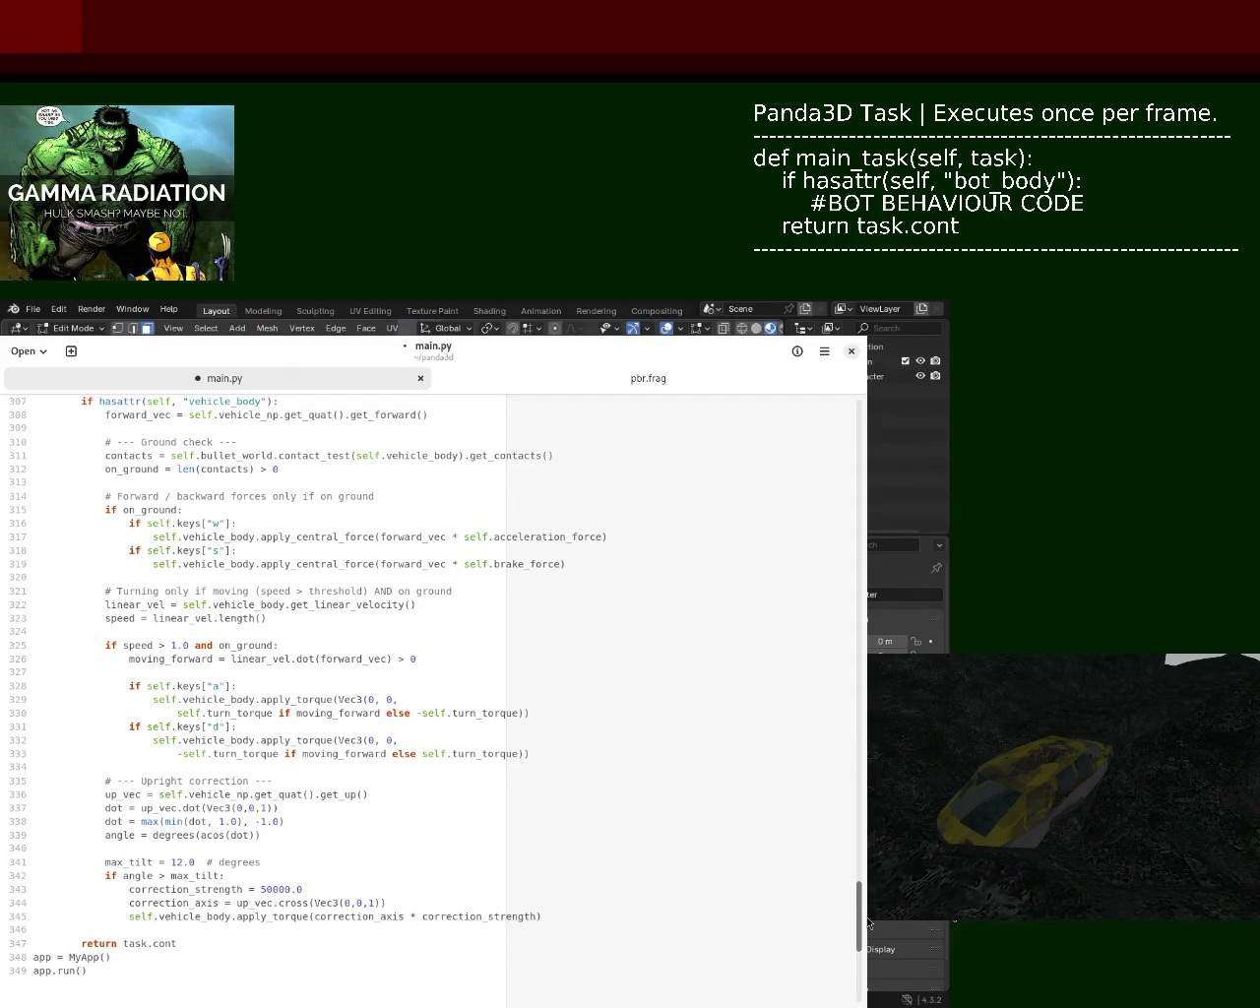
{"action": "left_click_drag", "start_coordinate": [868, 922], "coordinate": [868, 900]}
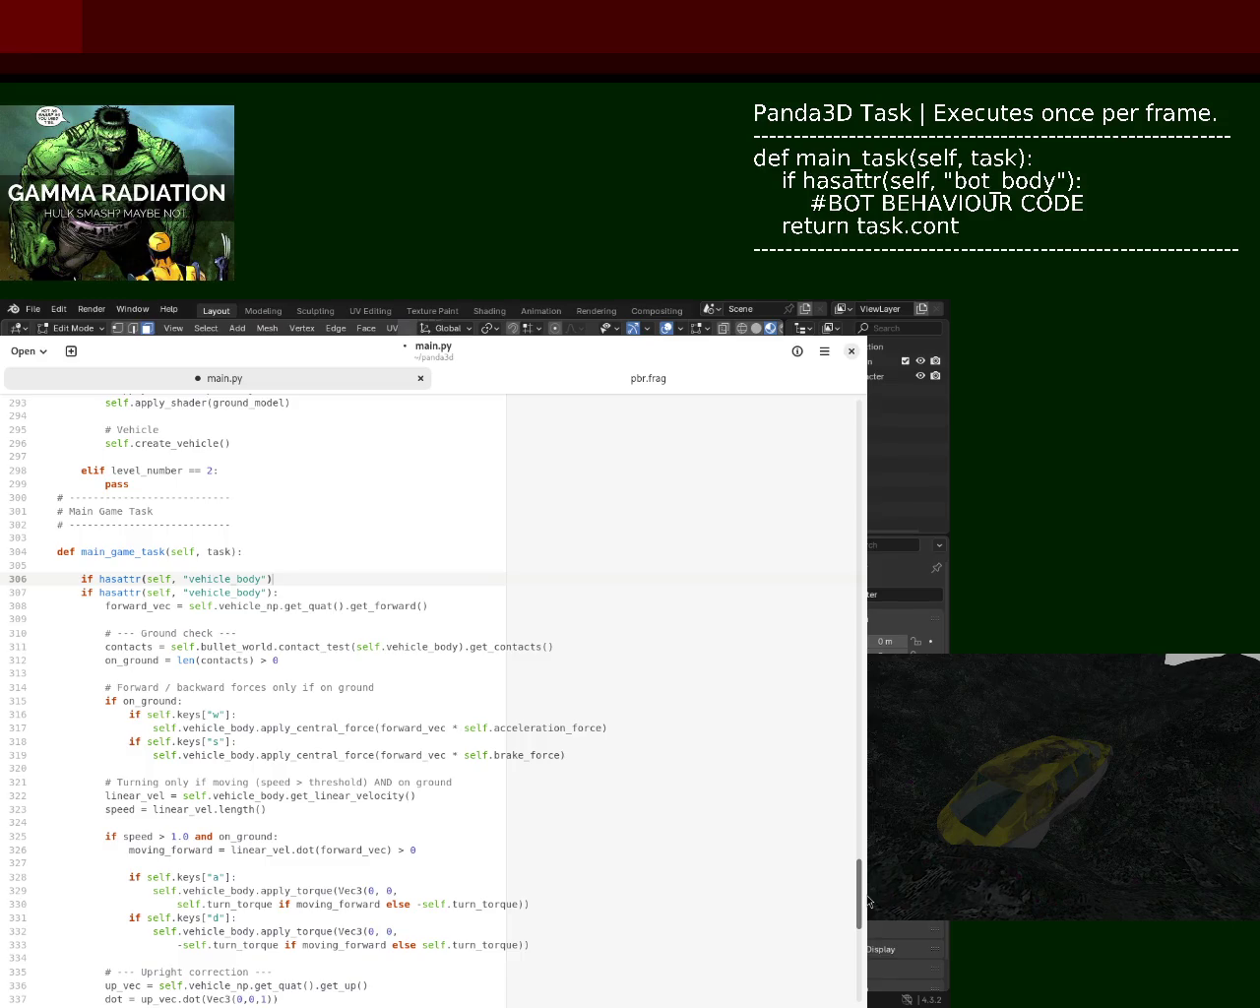
{"action": "left_click_drag", "start_coordinate": [868, 901], "coordinate": [868, 906]}
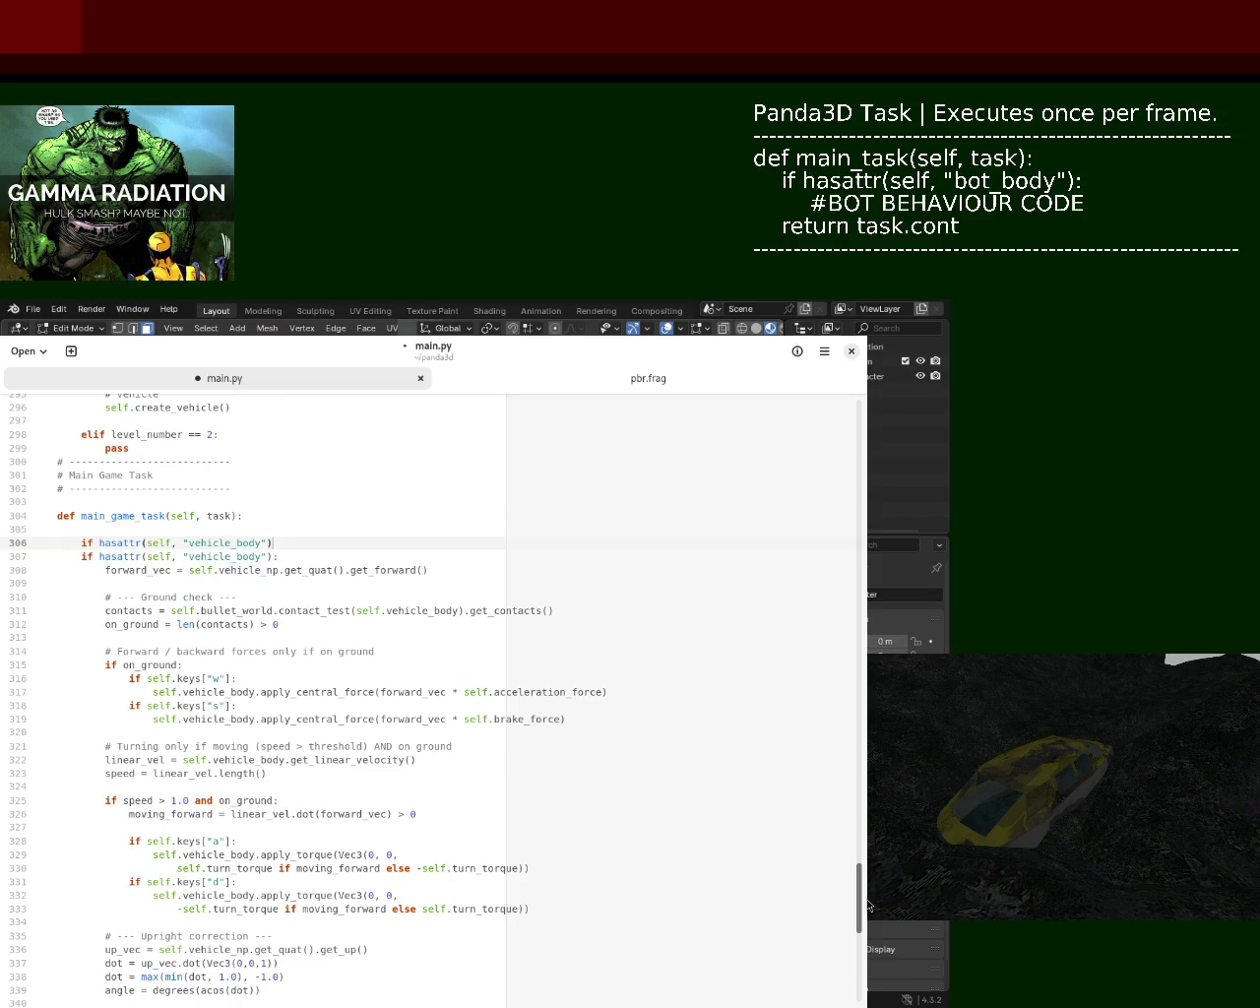
{"action": "mouse_move", "coordinate": [868, 904]}
{"action": "left_mouse_down"}
{"action": "mouse_move", "coordinate": [868, 476]}
{"action": "mouse_move", "coordinate": [868, 935]}
{"action": "mouse_move", "coordinate": [866, 894]}
{"action": "left_mouse_up"}
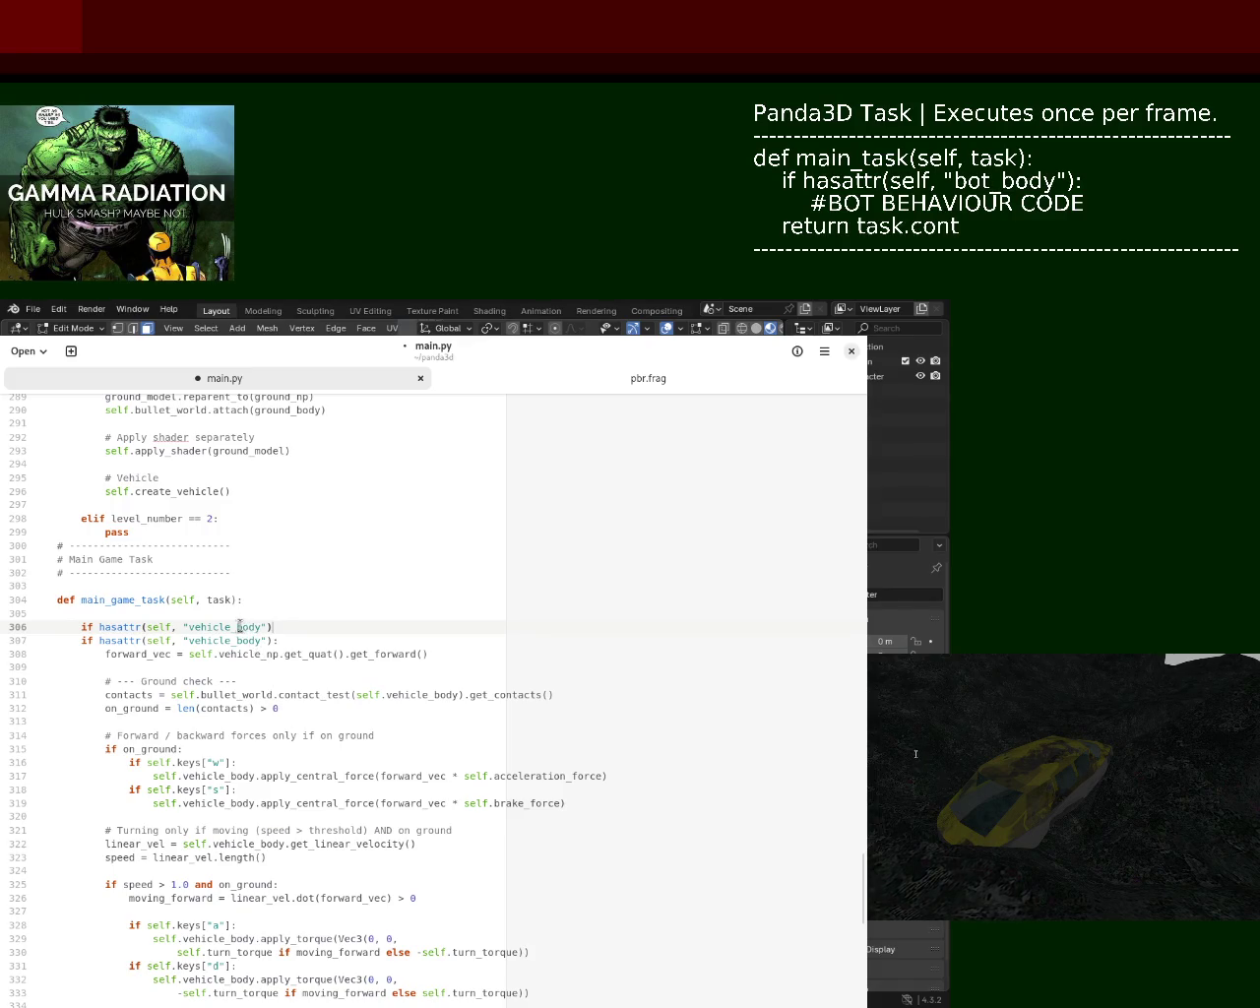
{"action": "left_click_drag", "start_coordinate": [237, 627], "coordinate": [261, 627]}
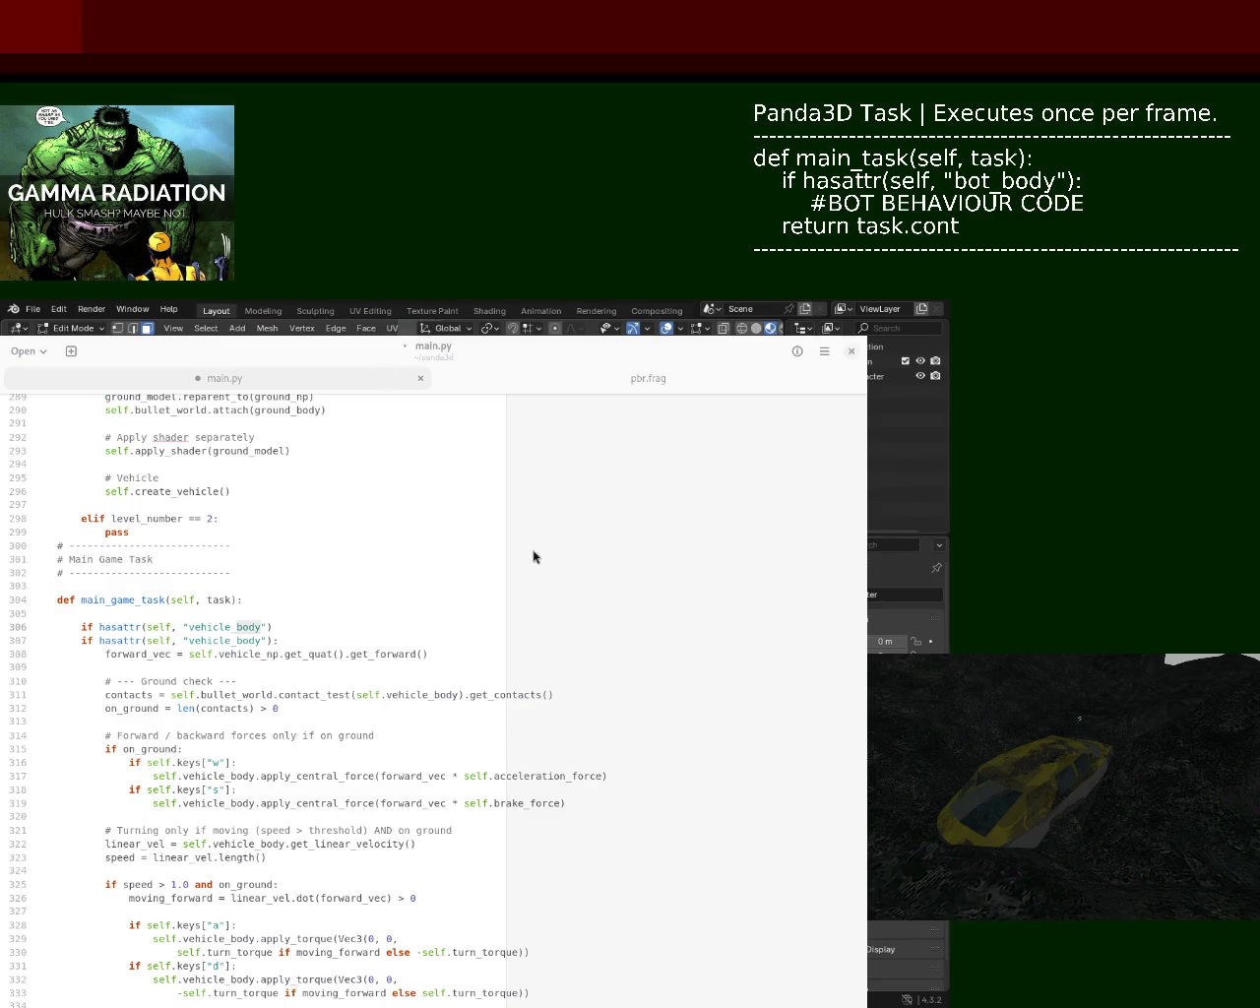
{"action": "left_click", "coordinate": [576, 451]}
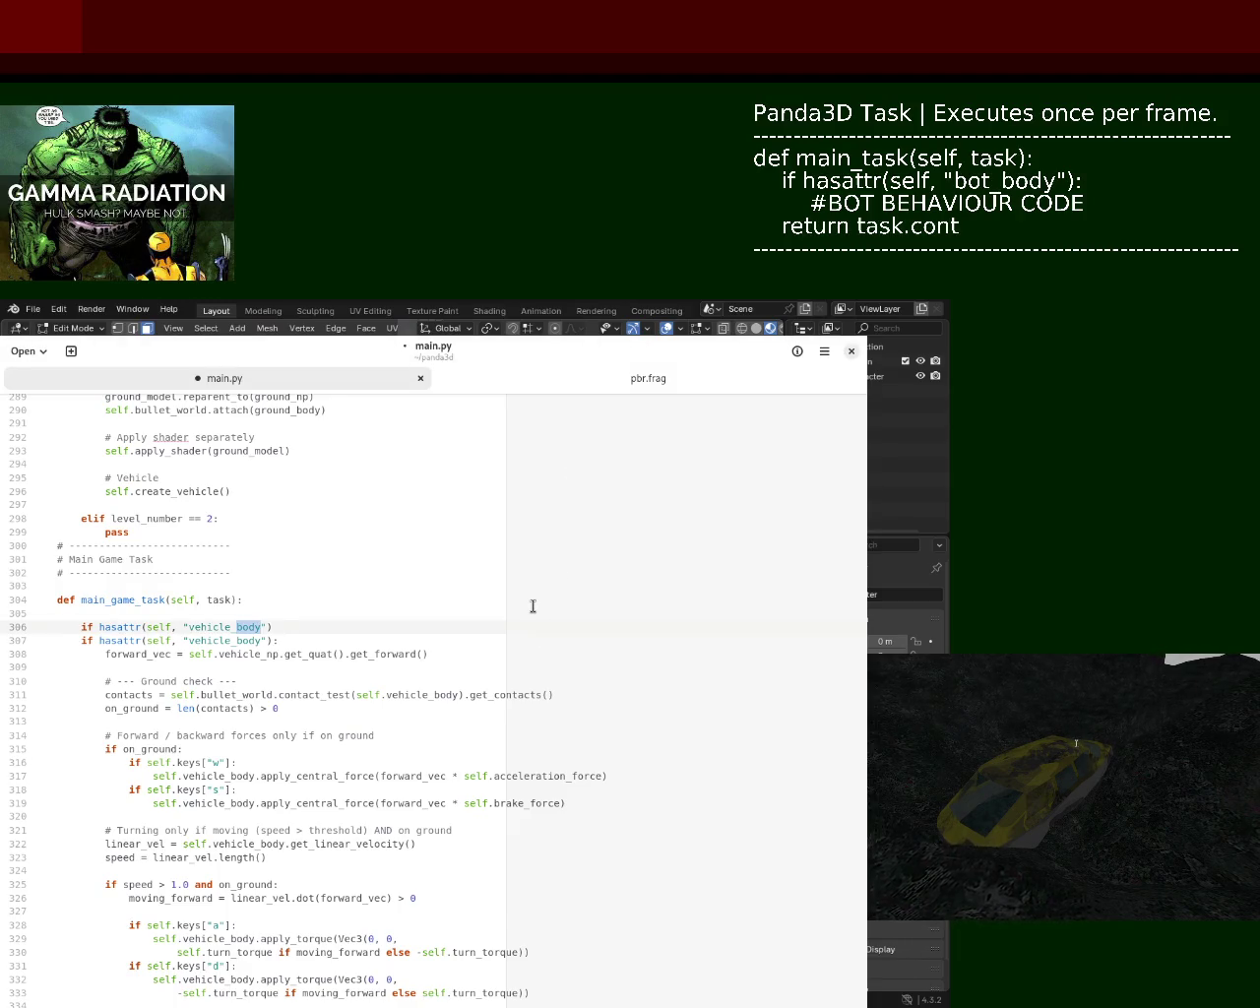
- Change the new line to if hasattr(self, "bot_body"): with a closing colon
{"action": "left_click_drag", "start_coordinate": [231, 628], "coordinate": [187, 631]}
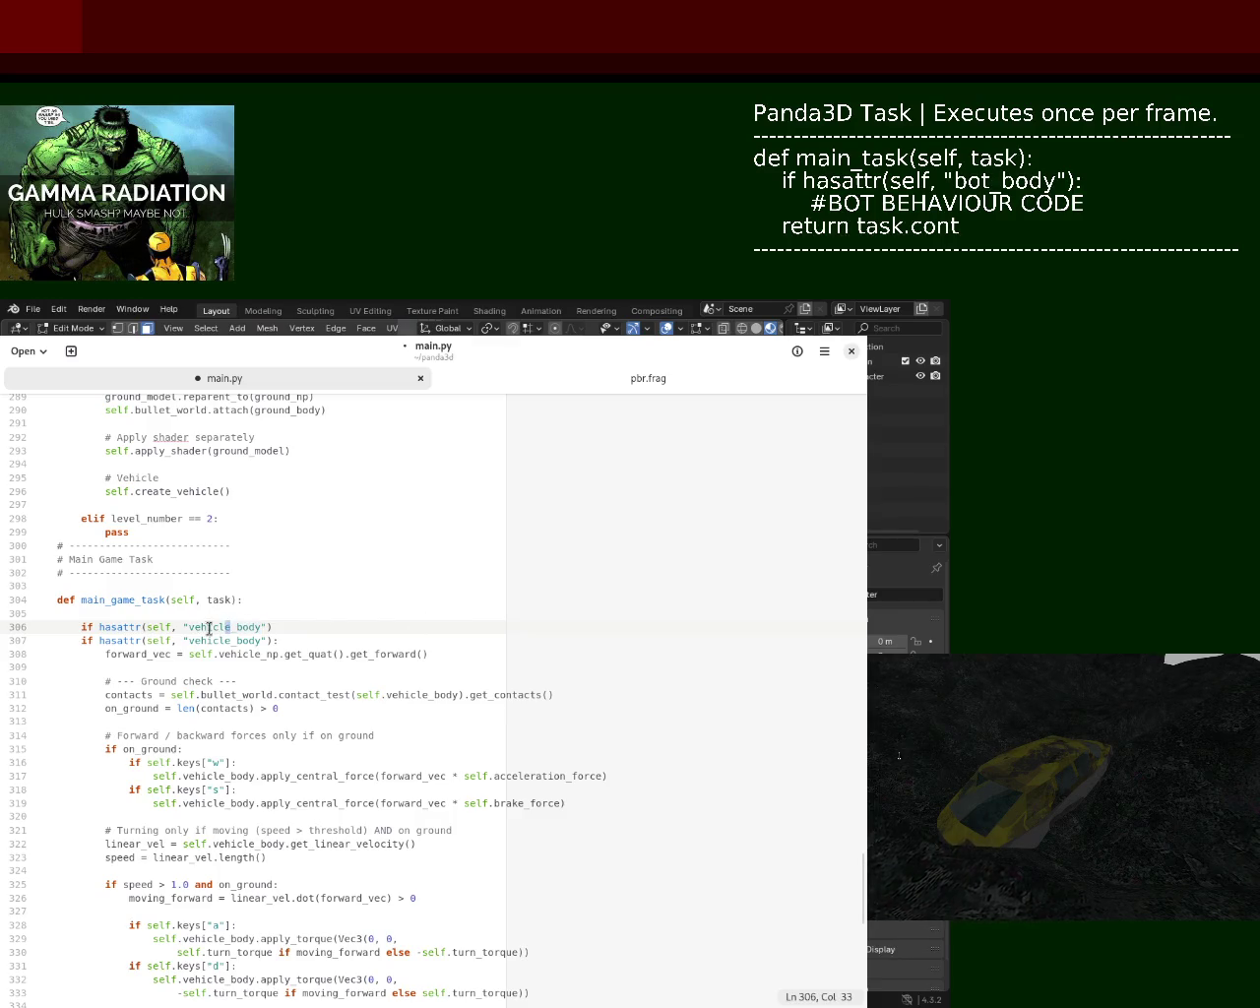
{"action": "type", "text": "bot"}
{"action": "left_click", "coordinate": [251, 627]}
{"action": "type", "text": ":"}
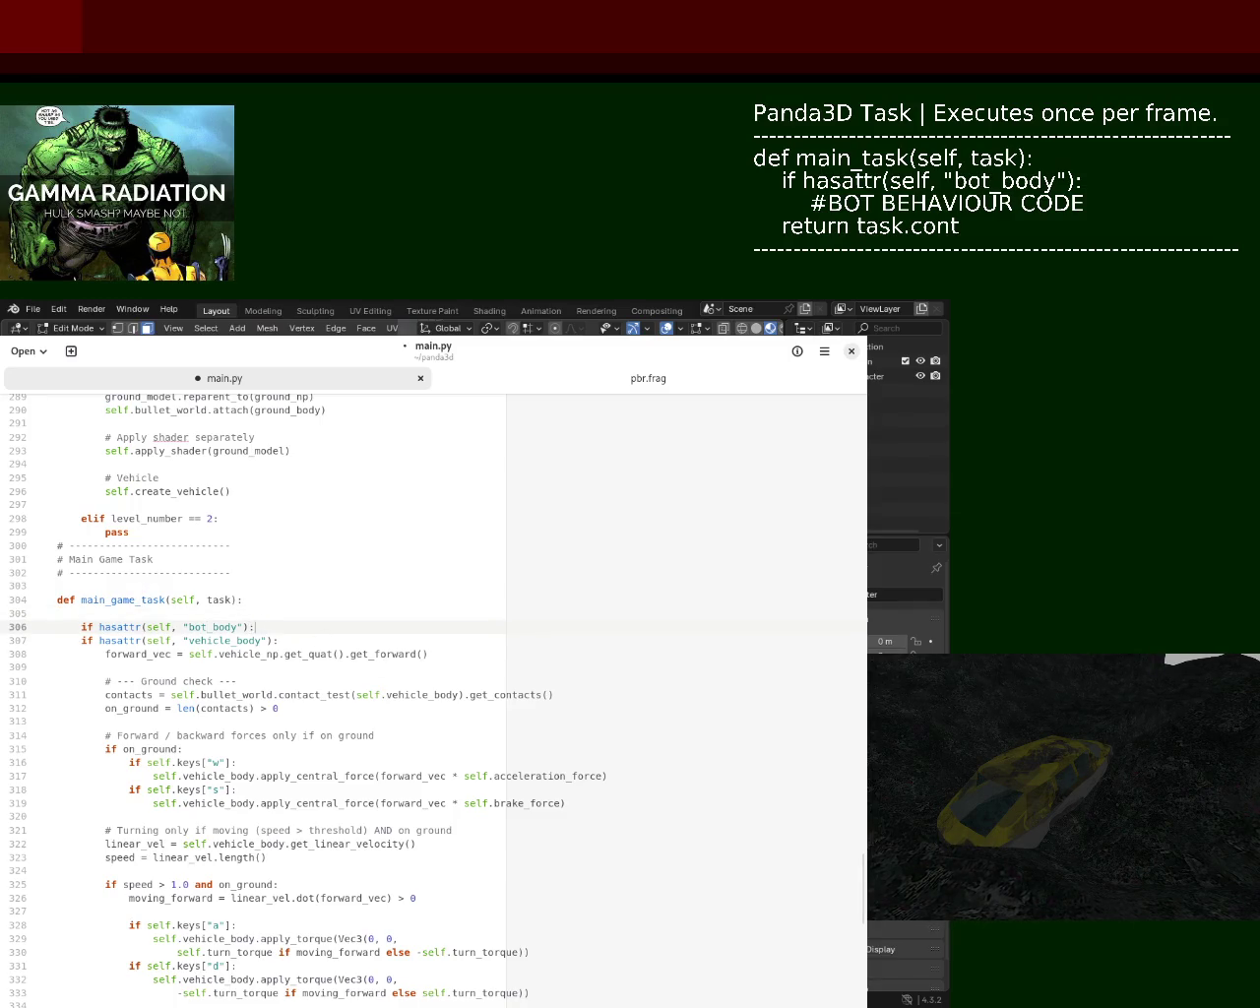
- Give the bot_body check a pass body and save main.py
{"action": "key", "text": "Return"}
{"action": "key", "text": "Return"}
{"action": "key", "text": "Up"}
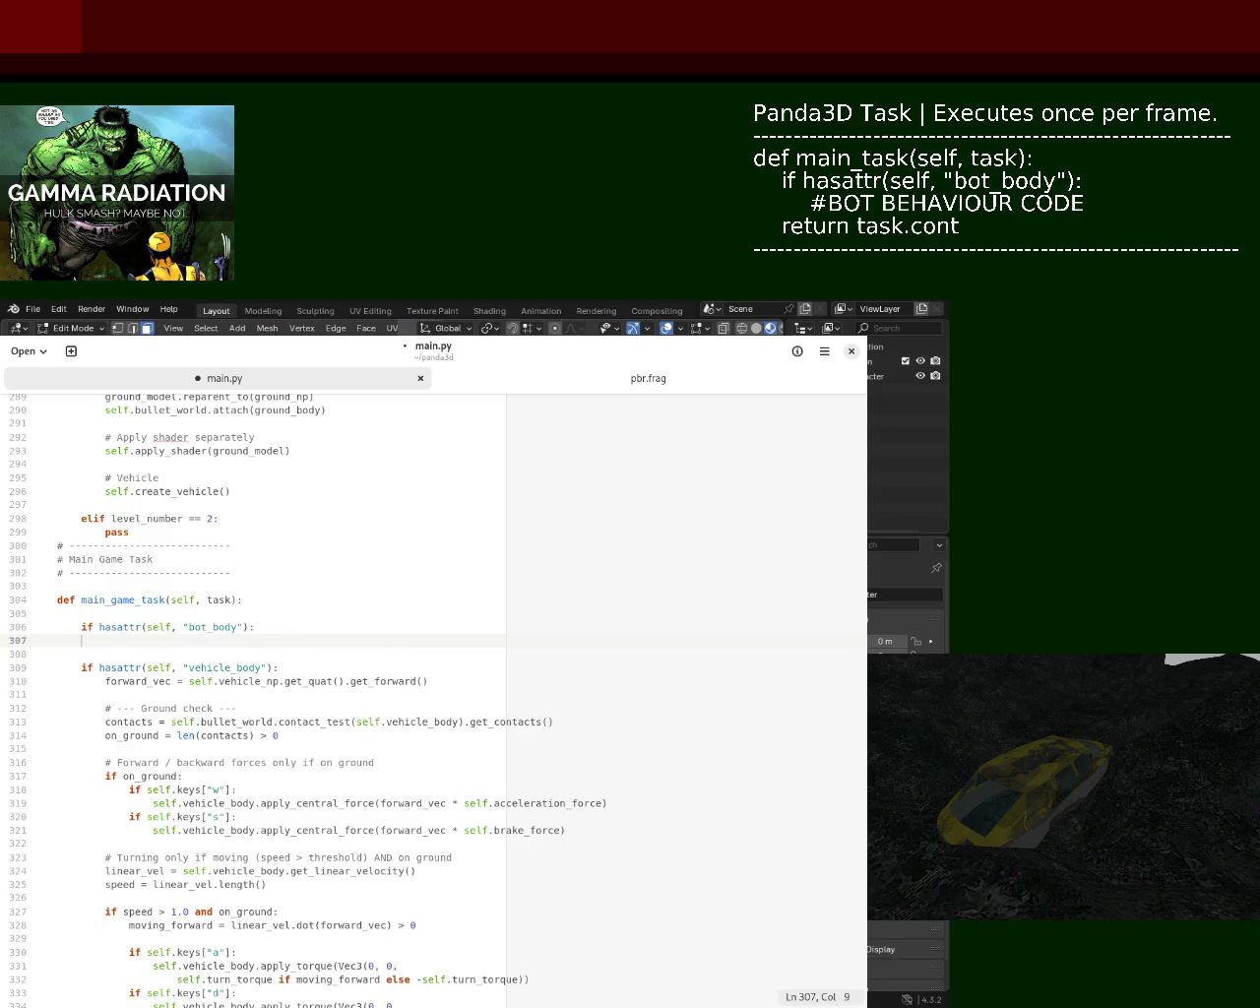
{"action": "key", "text": "BackSpace"}
{"action": "type", "text": "pass"}
{"action": "key", "text": "ctrl+s"}
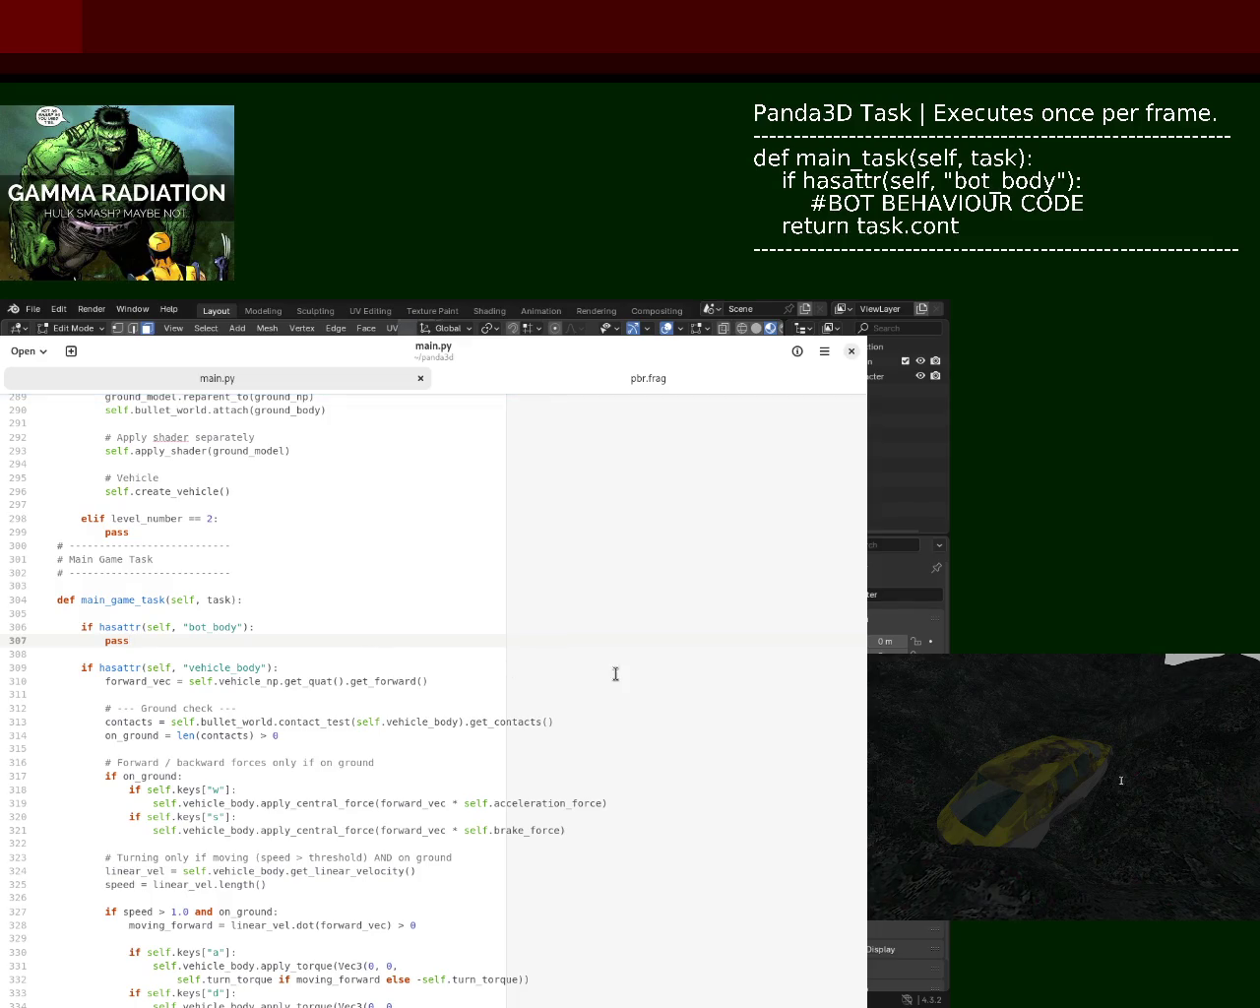
- Paste a copy of the create_vehicle code below the original function
{"action": "scroll", "coordinate": [868, 866], "scroll_direction": "up", "scroll_amount": 5}
{"action": "mouse_move", "coordinate": [868, 866]}
{"action": "left_mouse_down"}
{"action": "mouse_move", "coordinate": [868, 433]}
{"action": "mouse_move", "coordinate": [868, 984]}
{"action": "mouse_move", "coordinate": [868, 669]}
{"action": "mouse_move", "coordinate": [865, 920]}
{"action": "mouse_move", "coordinate": [868, 723]}
{"action": "mouse_move", "coordinate": [865, 773]}
{"action": "left_mouse_up"}
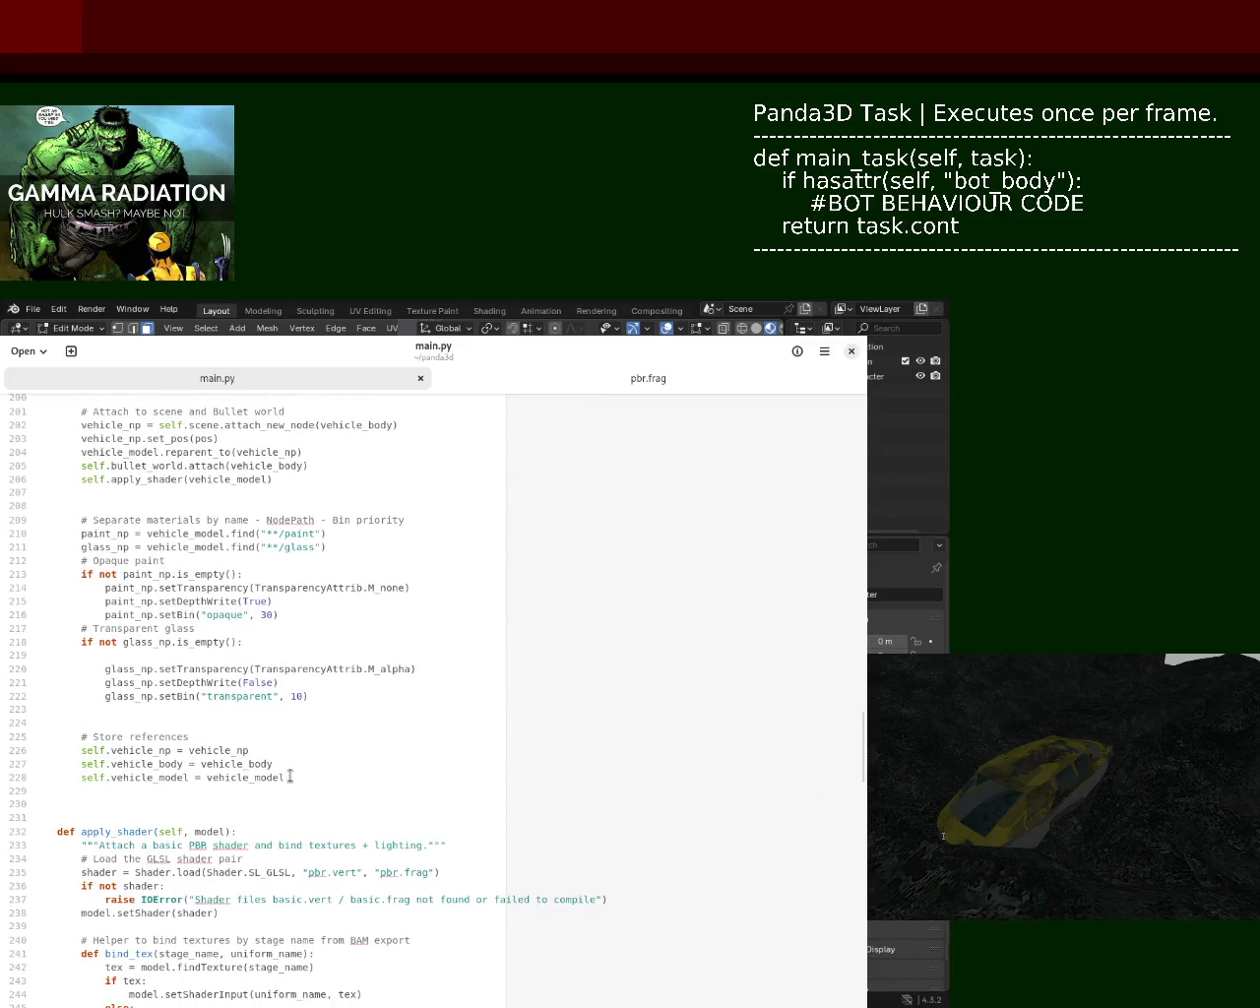
{"action": "mouse_move", "coordinate": [302, 780]}
{"action": "left_mouse_down"}
{"action": "mouse_move", "coordinate": [76, 589]}
{"action": "mouse_move", "coordinate": [71, 671]}
{"action": "mouse_move", "coordinate": [27, 482]}
{"action": "left_mouse_up"}
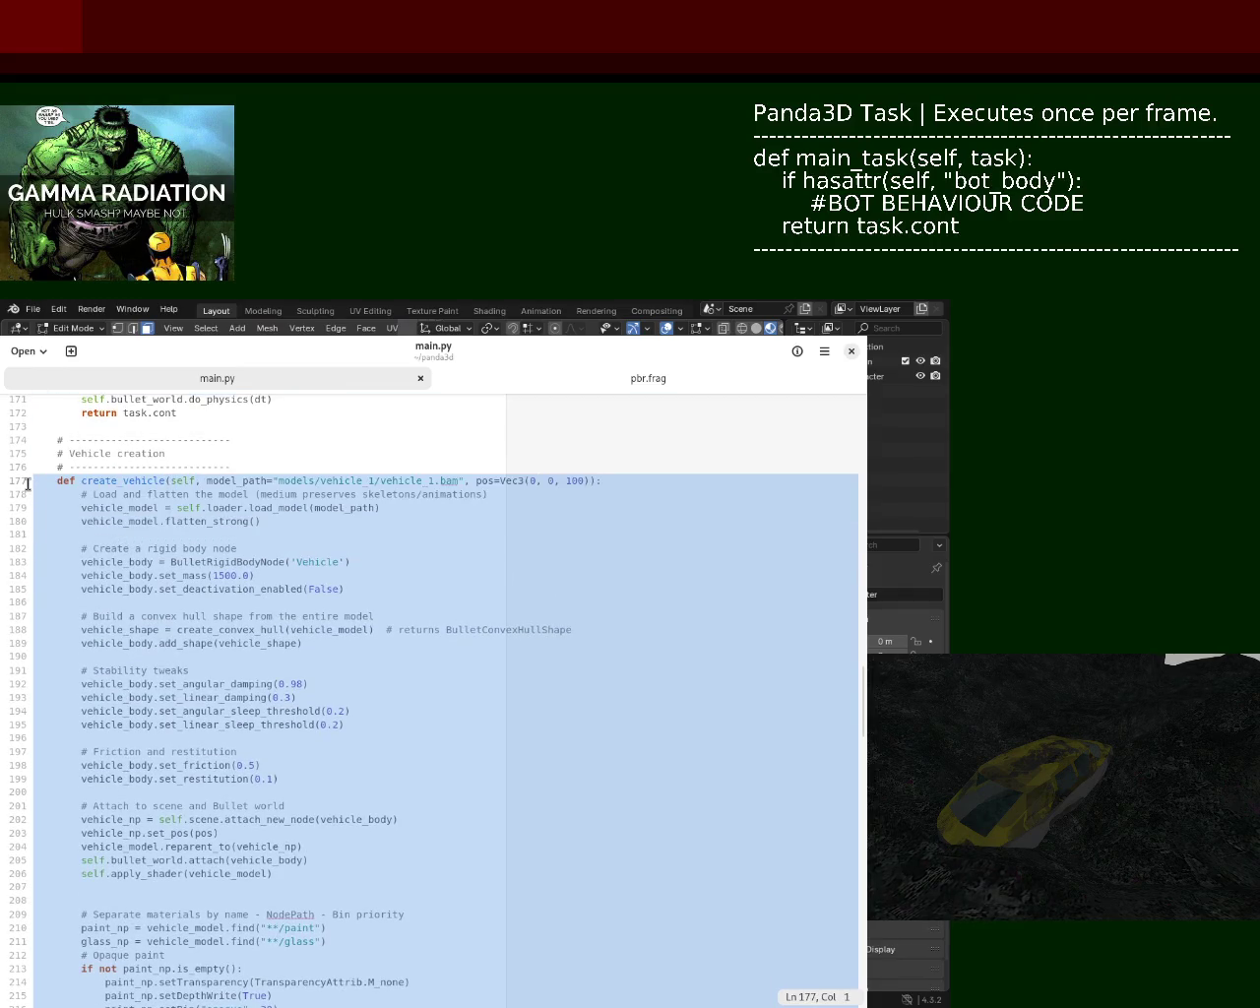
{"action": "scroll", "coordinate": [861, 689], "scroll_direction": "down", "scroll_amount": 10}
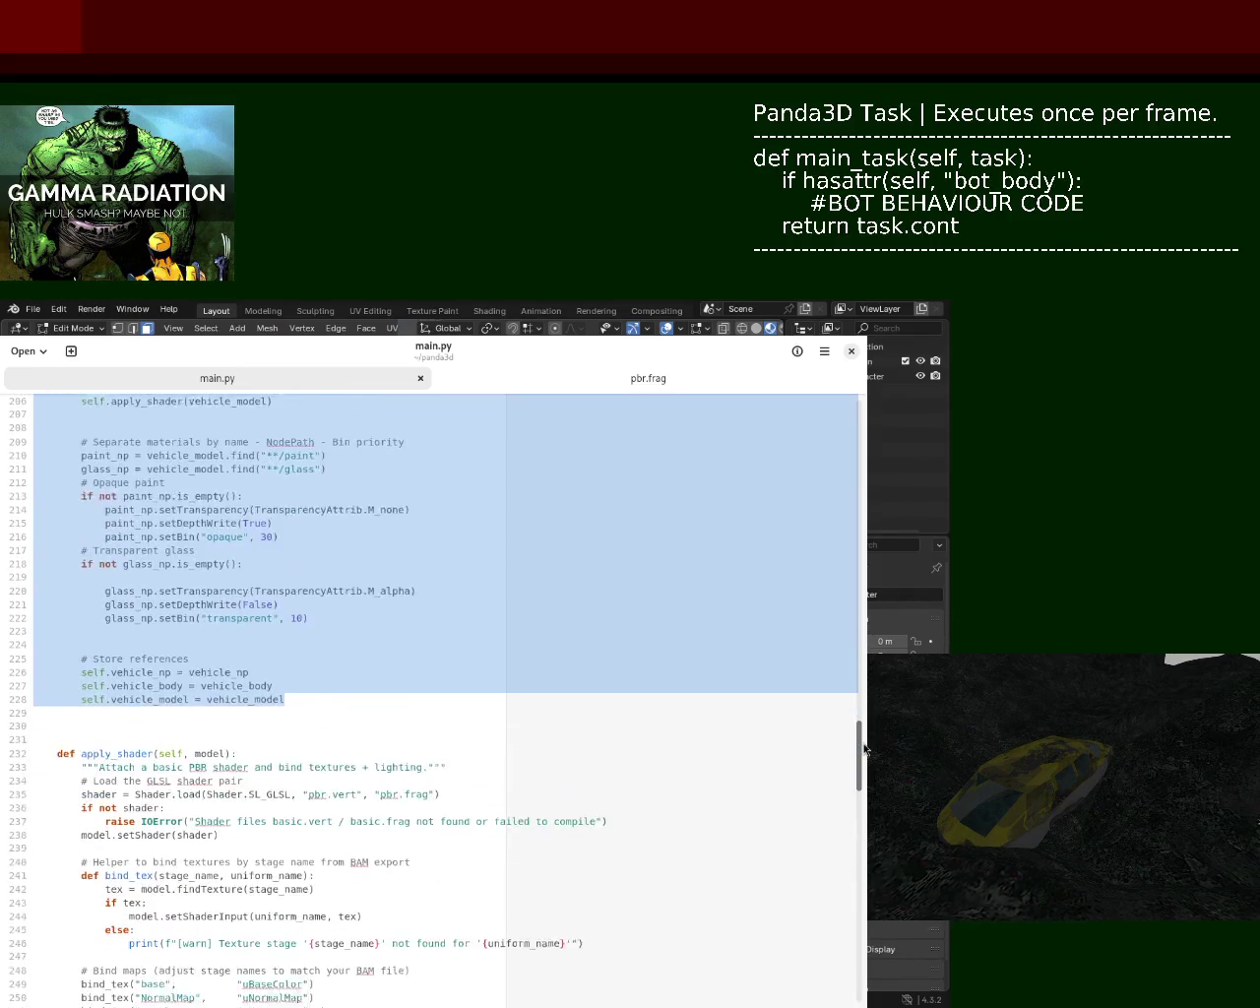
{"action": "left_click", "coordinate": [321, 701]}
{"action": "key", "text": "Return"}
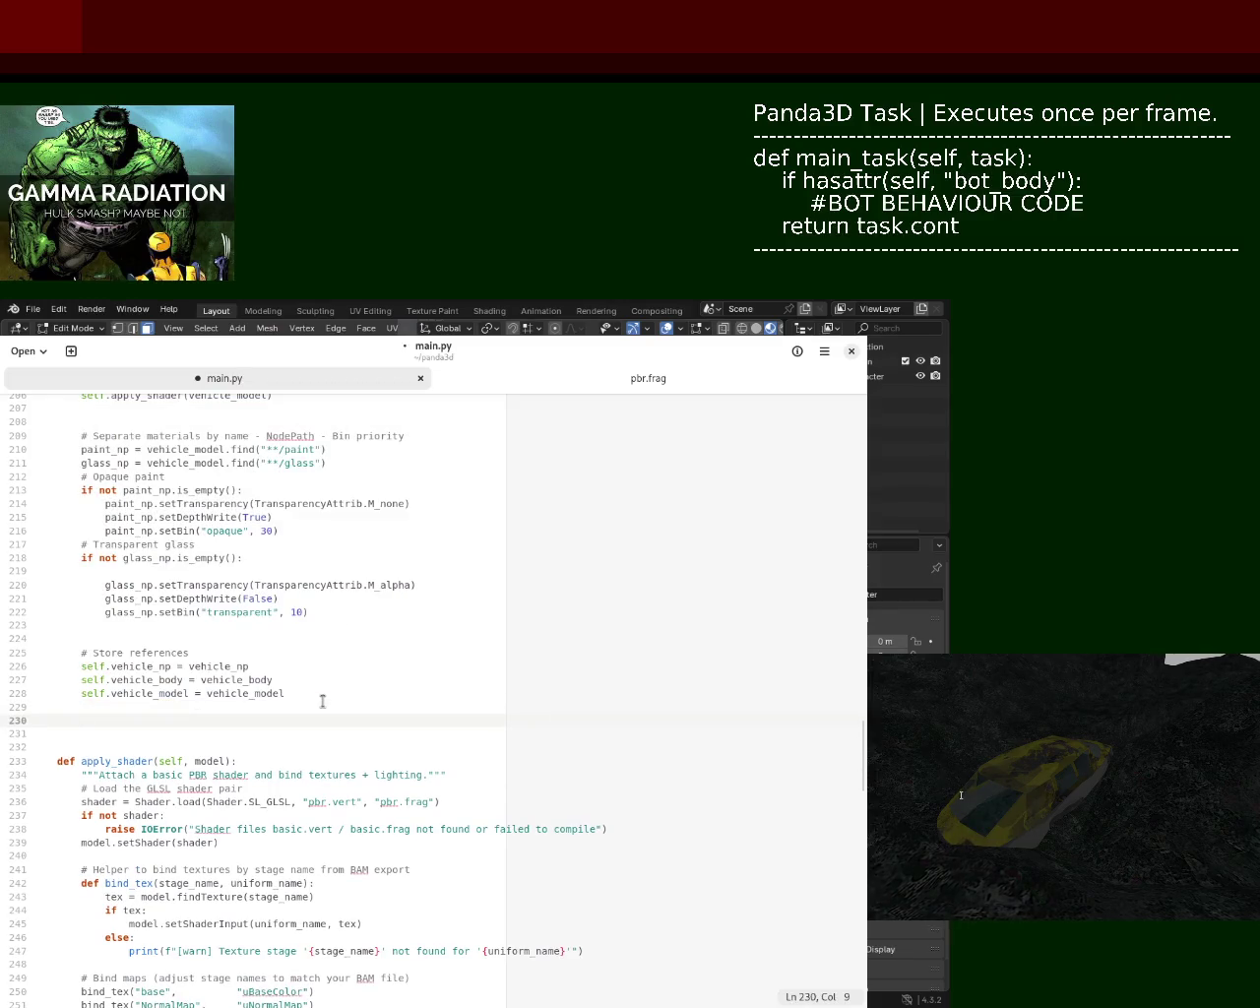
{"action": "key", "text": "Return"}
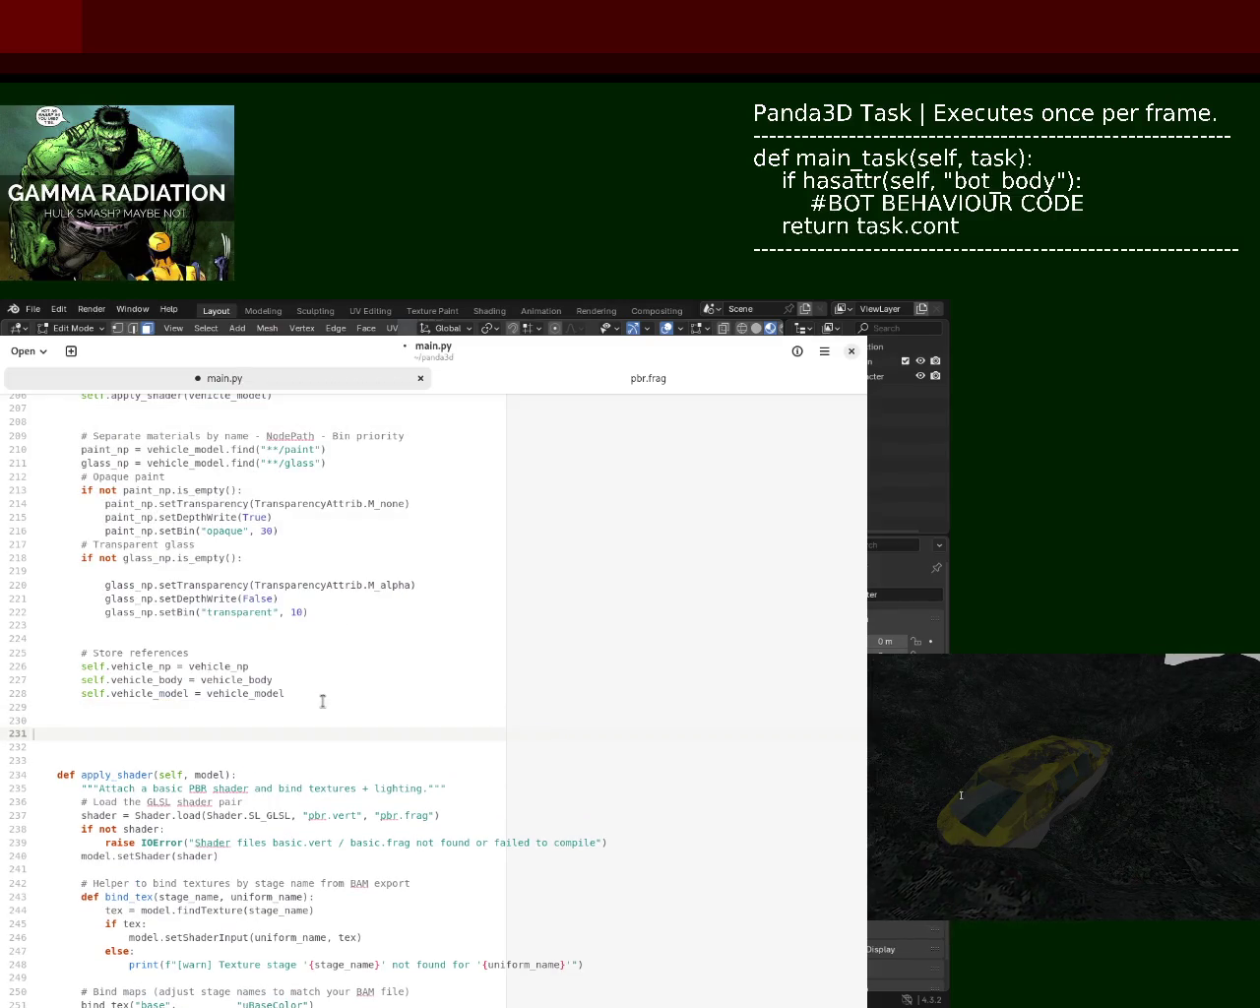
{"action": "key", "text": "ctrl+v"}
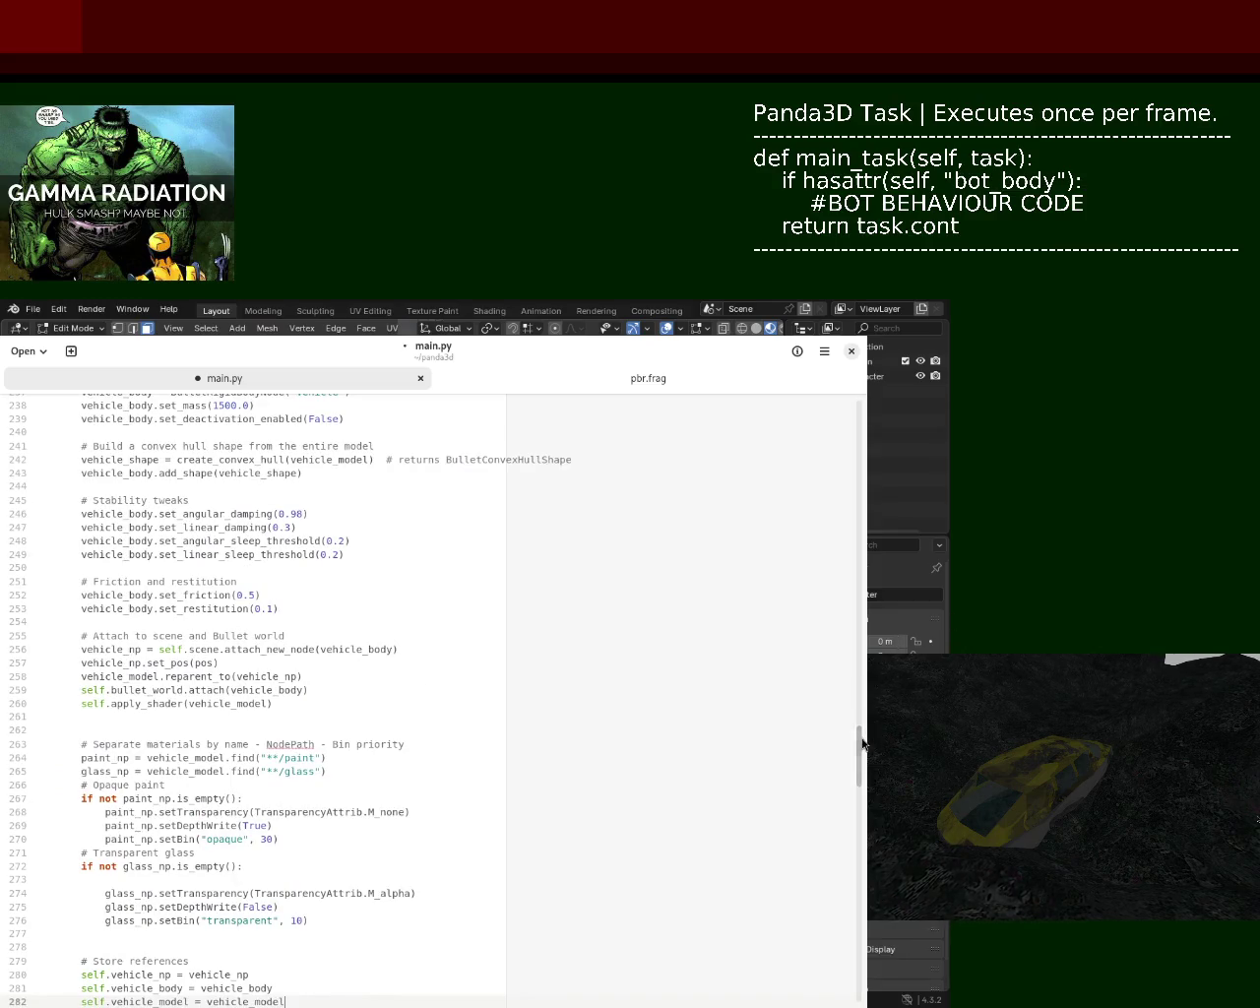
- Rename the copy to create_bot and change its model folder from vehicle_1 to bot_1
{"action": "scroll", "coordinate": [866, 728], "scroll_direction": "up", "scroll_amount": 1}
{"action": "scroll", "coordinate": [866, 719], "scroll_direction": "up", "scroll_amount": 6}
{"action": "scroll", "coordinate": [866, 709], "scroll_direction": "down", "scroll_amount": 1}
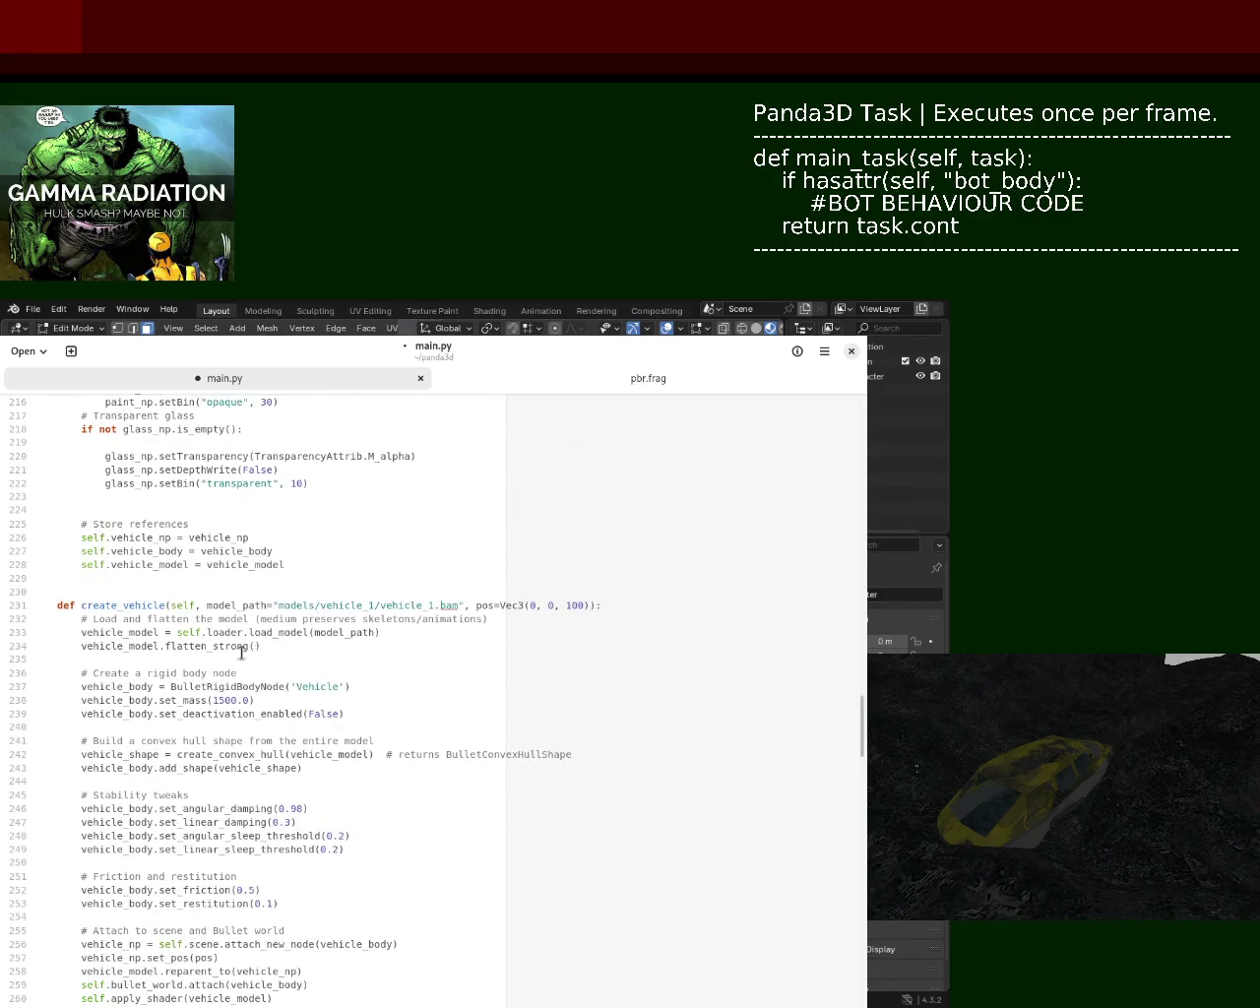
{"action": "left_click_drag", "start_coordinate": [122, 605], "coordinate": [158, 605]}
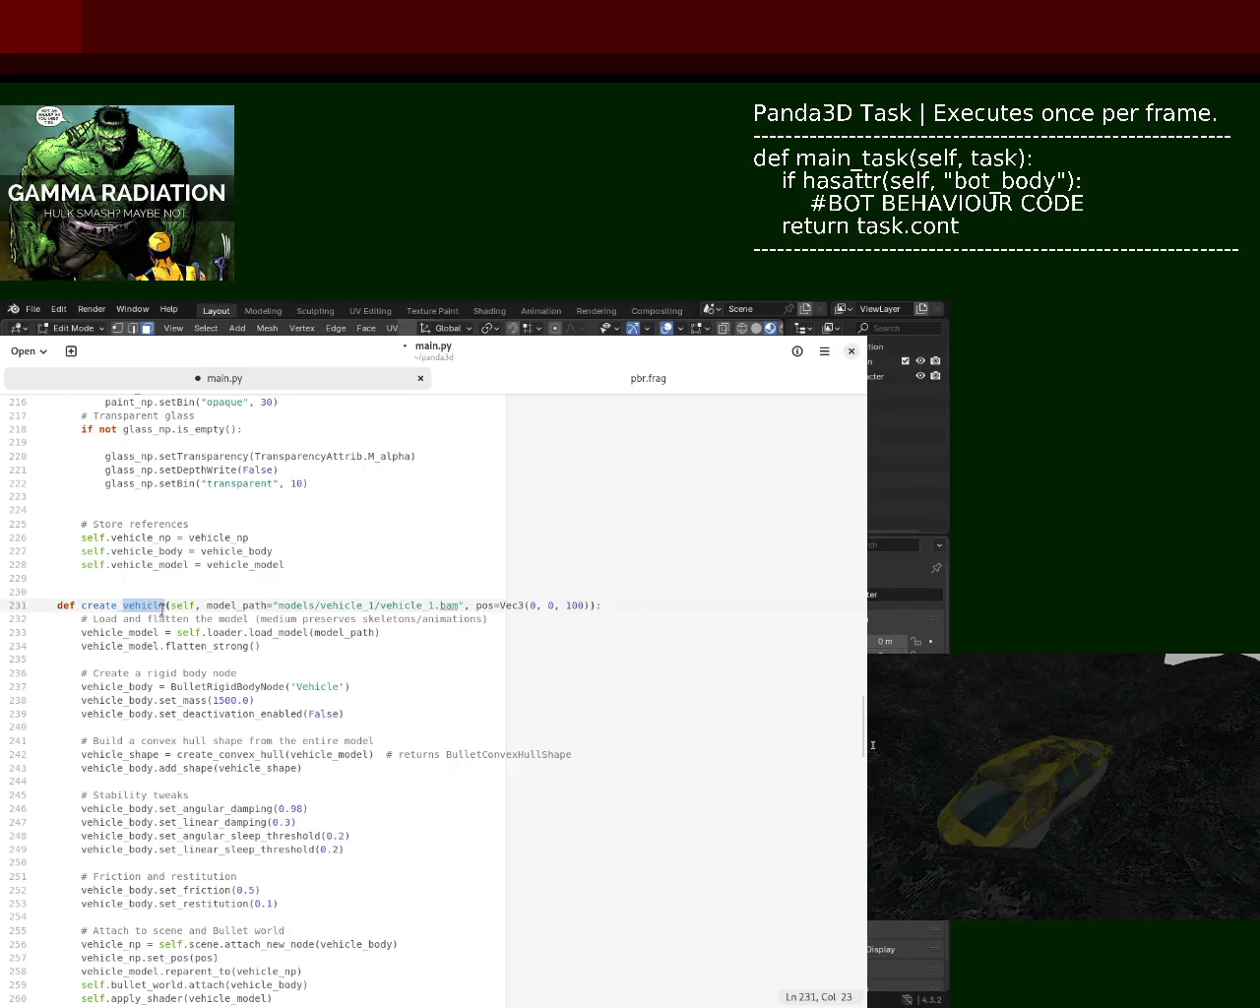
{"action": "type", "text": "bot"}
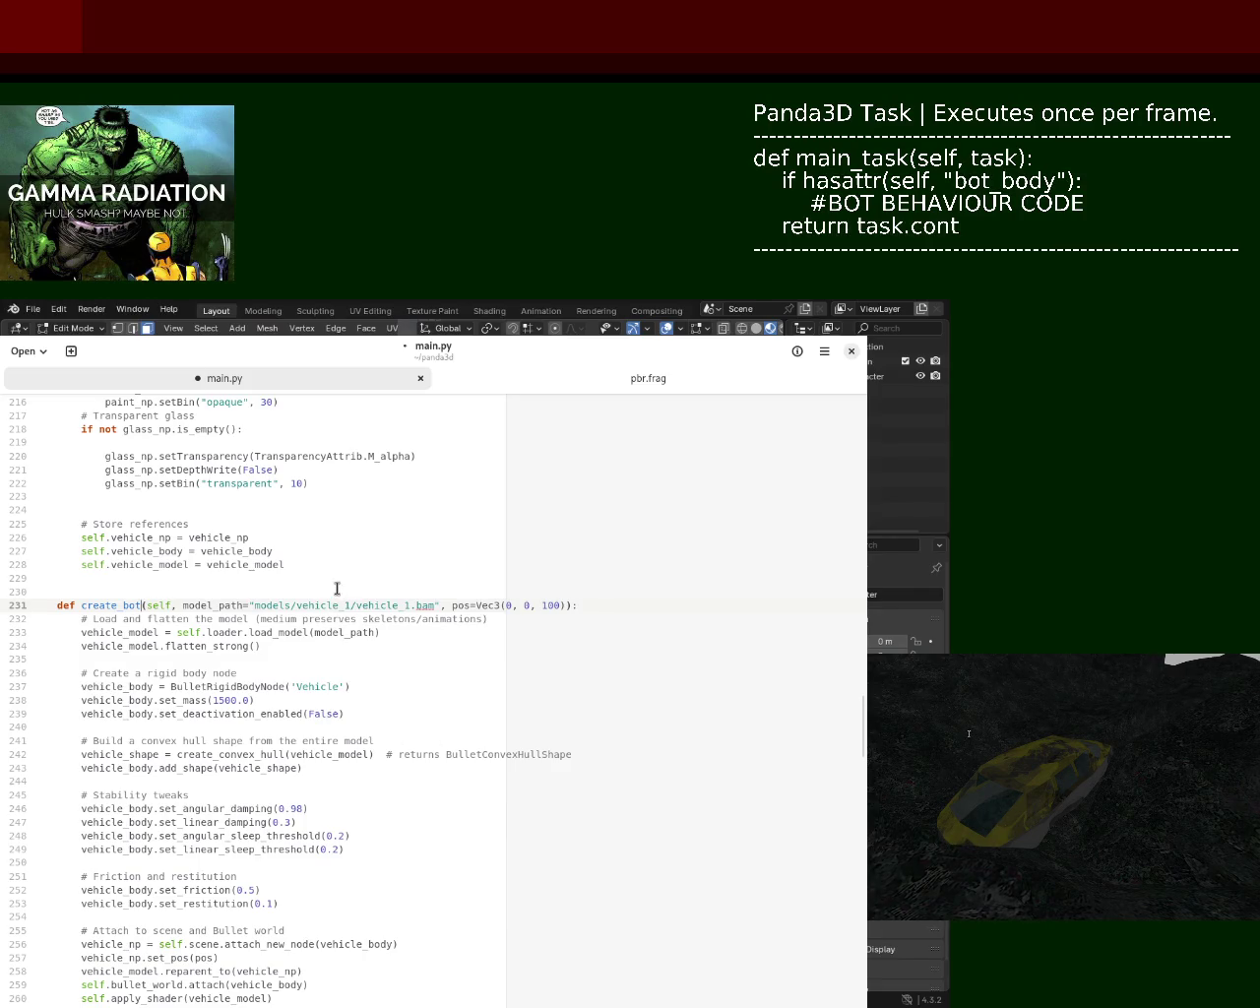
{"action": "left_click_drag", "start_coordinate": [339, 605], "coordinate": [299, 608]}
{"action": "type", "text": "bot"}
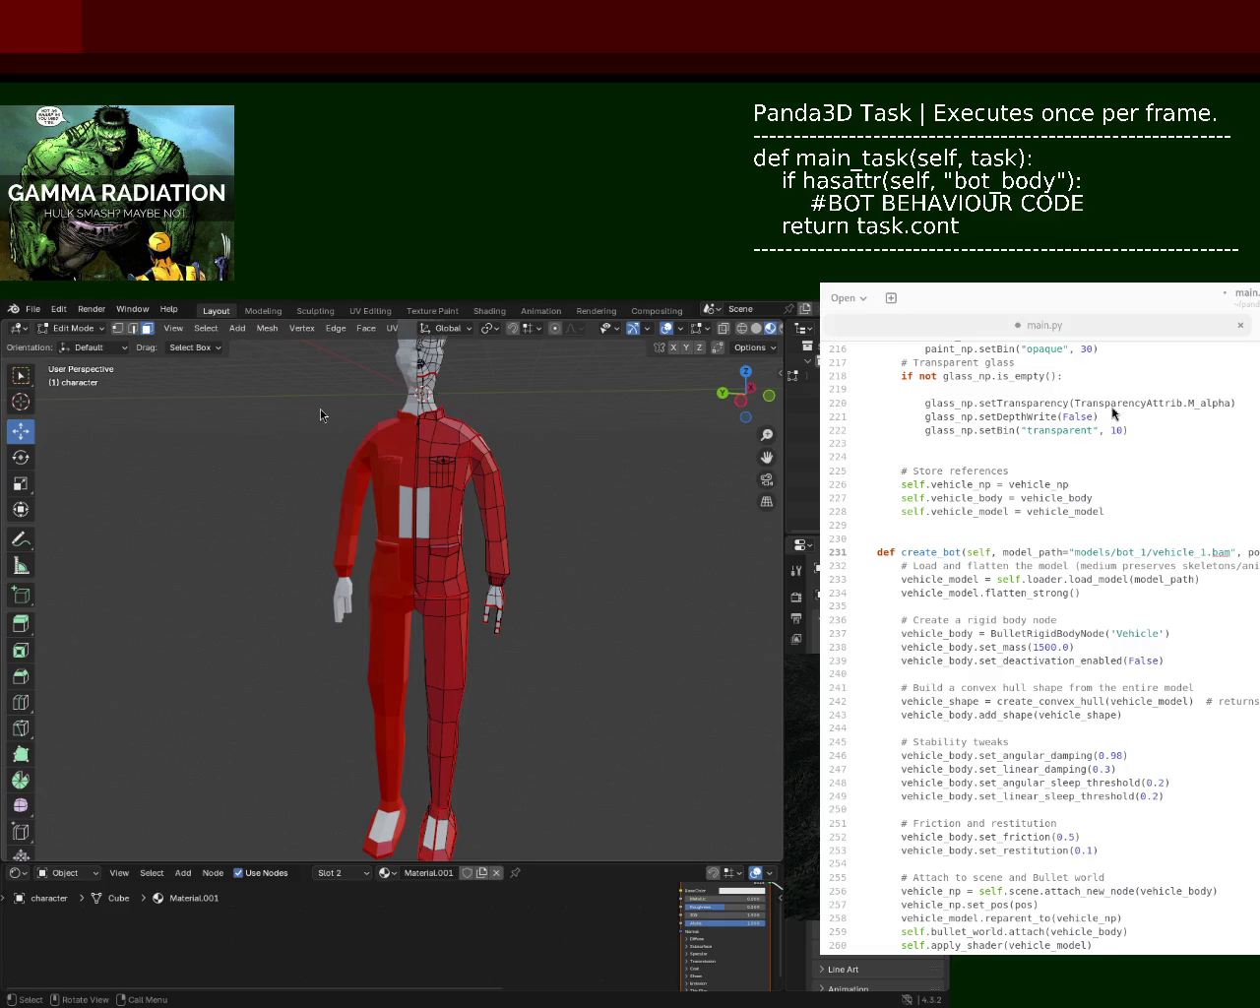
{"action": "mouse_move", "coordinate": [436, 577]}
{"action": "middle_mouse_down"}
{"action": "mouse_move", "coordinate": [458, 549]}
{"action": "mouse_move", "coordinate": [395, 517]}
{"action": "middle_mouse_up"}
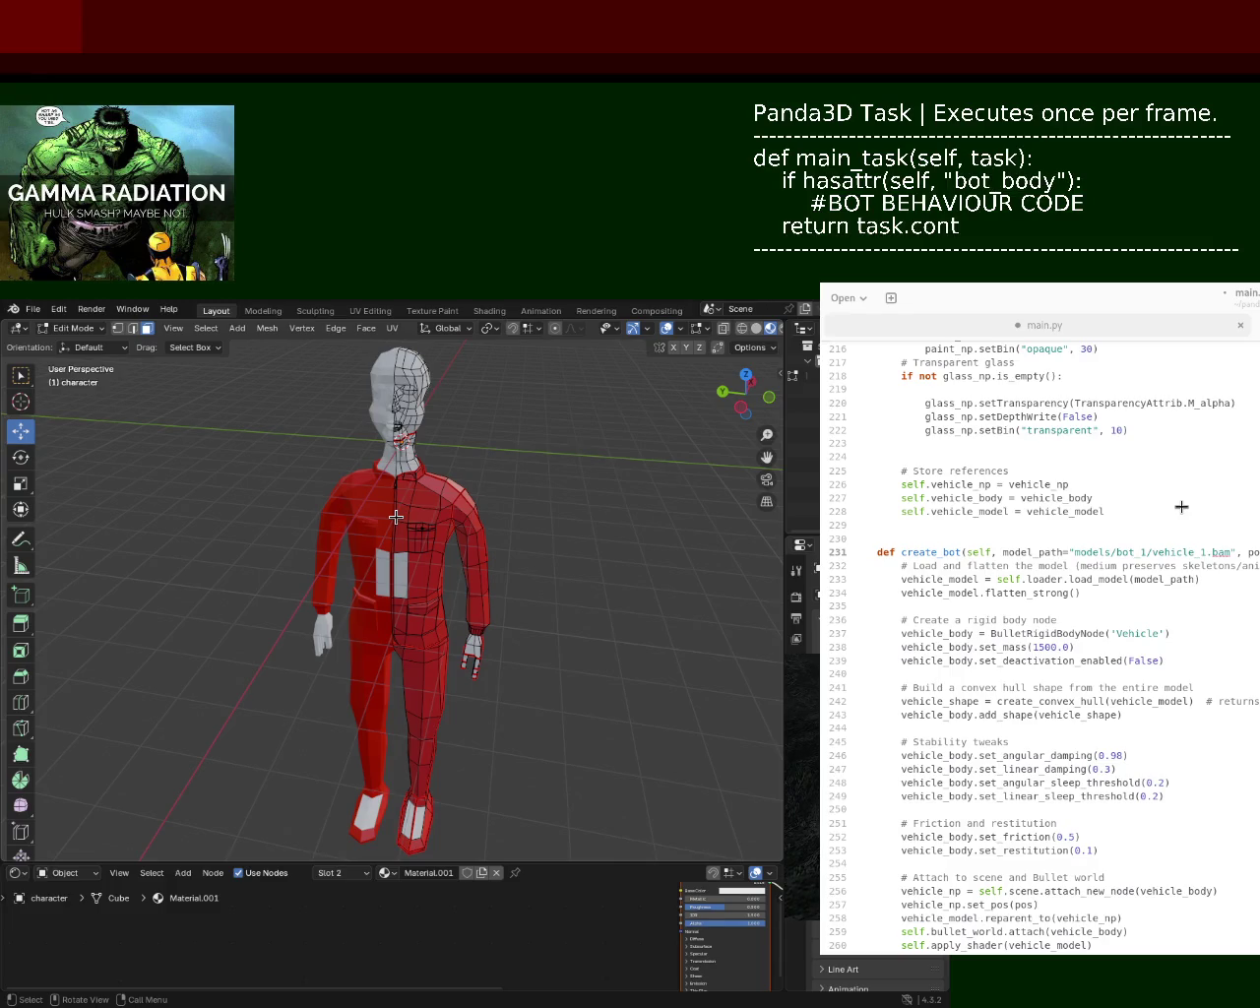
{"action": "mouse_move", "coordinate": [396, 517]}
{"action": "middle_mouse_down"}
{"action": "mouse_move", "coordinate": [421, 682]}
{"action": "mouse_move", "coordinate": [320, 617]}
{"action": "middle_mouse_up"}
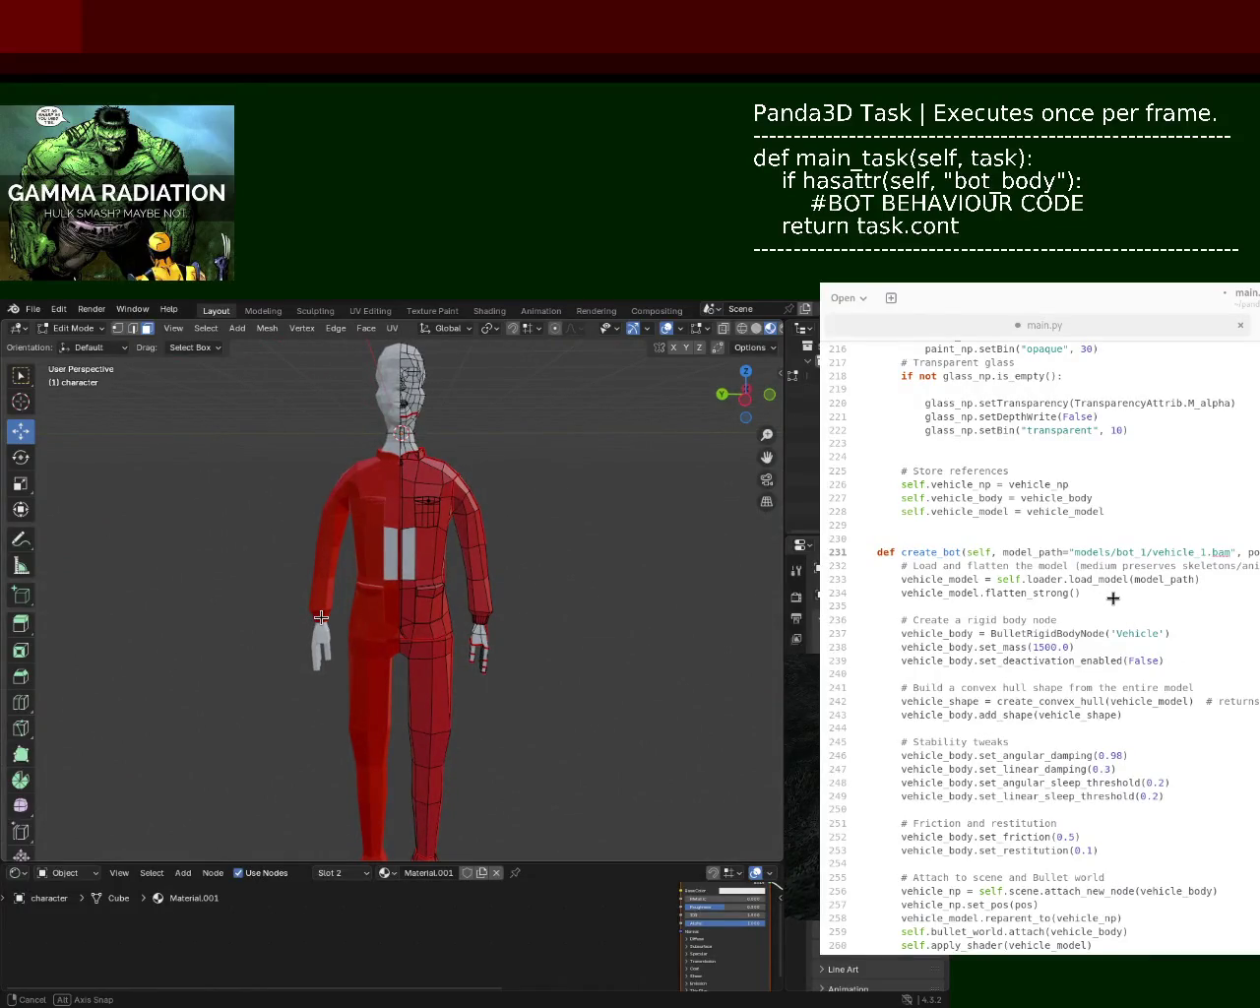
{"action": "middle_click_drag", "start_coordinate": [321, 618], "coordinate": [367, 616]}
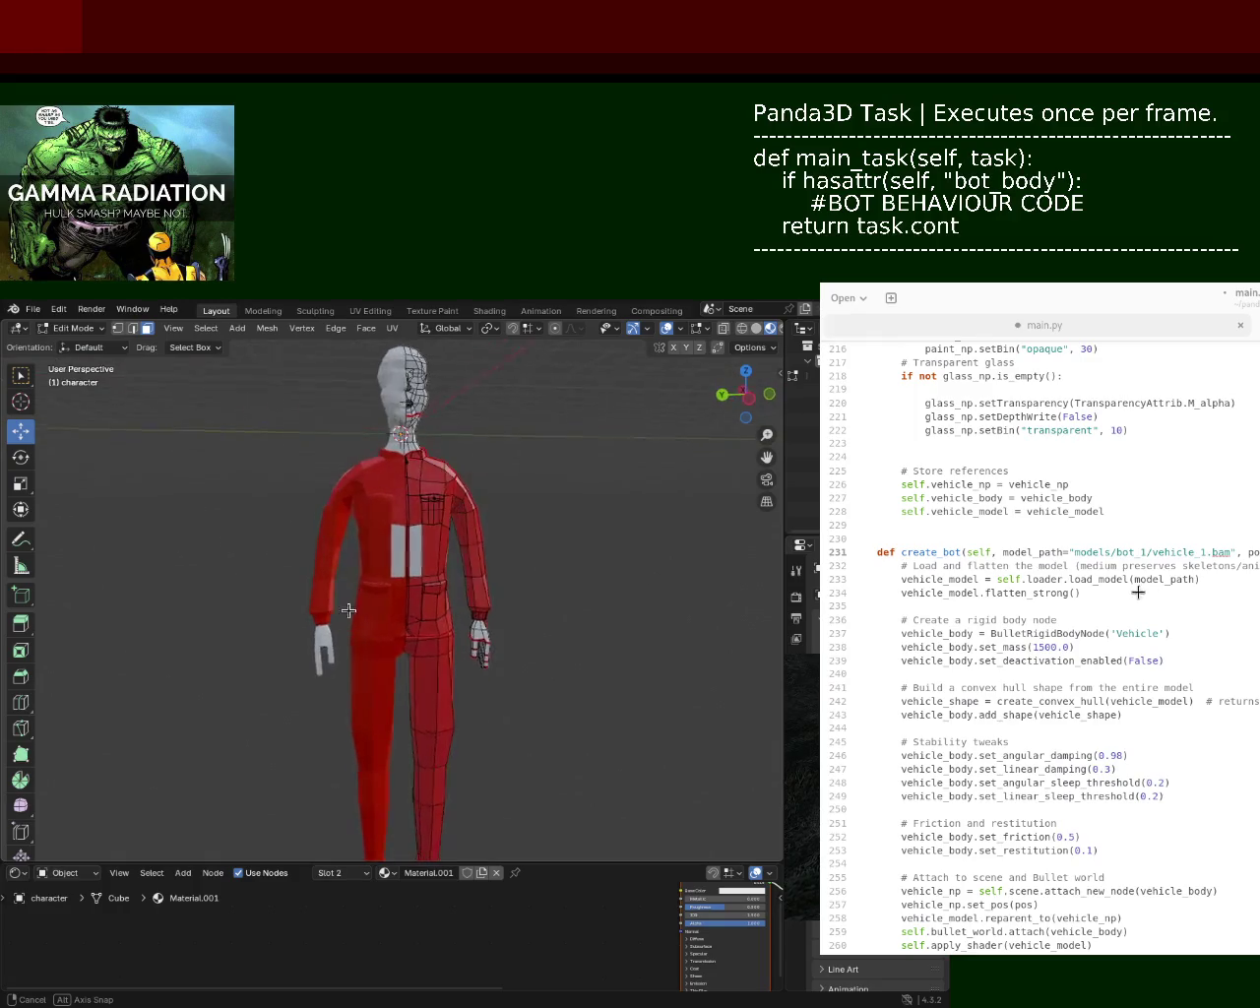
{"action": "middle_click_drag", "start_coordinate": [367, 616], "coordinate": [317, 616]}
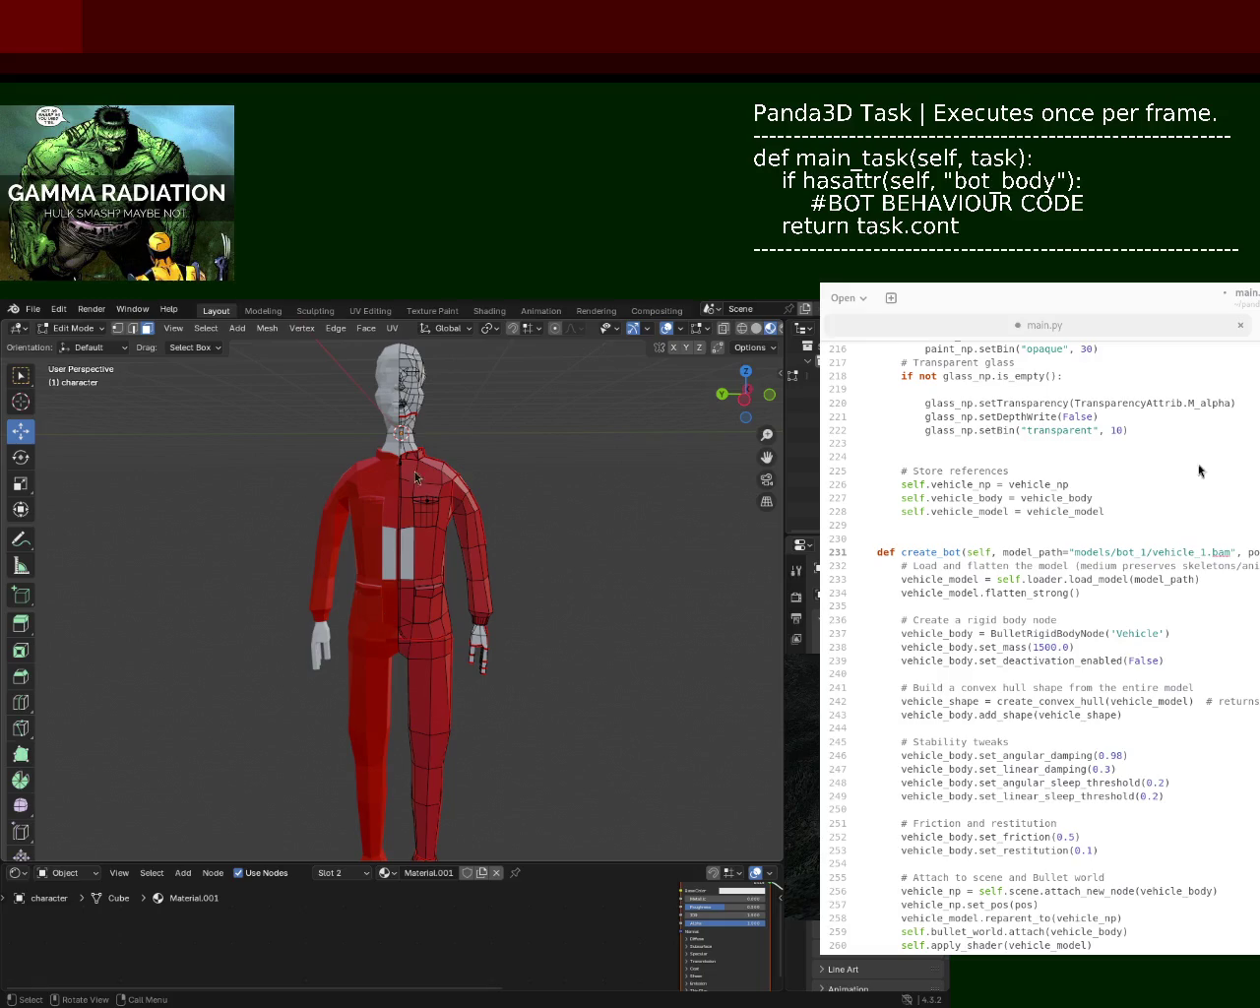
{"action": "mouse_move", "coordinate": [447, 422]}
{"action": "middle_mouse_down", "text": "ctrl"}
{"action": "mouse_move", "coordinate": [438, 382]}
{"action": "mouse_move", "coordinate": [462, 595]}
{"action": "mouse_move", "coordinate": [505, 531]}
{"action": "mouse_move", "coordinate": [430, 568]}
{"action": "mouse_move", "coordinate": [258, 517]}
{"action": "mouse_move", "coordinate": [447, 509]}
{"action": "mouse_move", "coordinate": [433, 551]}
{"action": "middle_mouse_up", "text": "ctrl"}
{"action": "scroll", "coordinate": [423, 580], "scroll_direction": "down", "scroll_amount": 5}
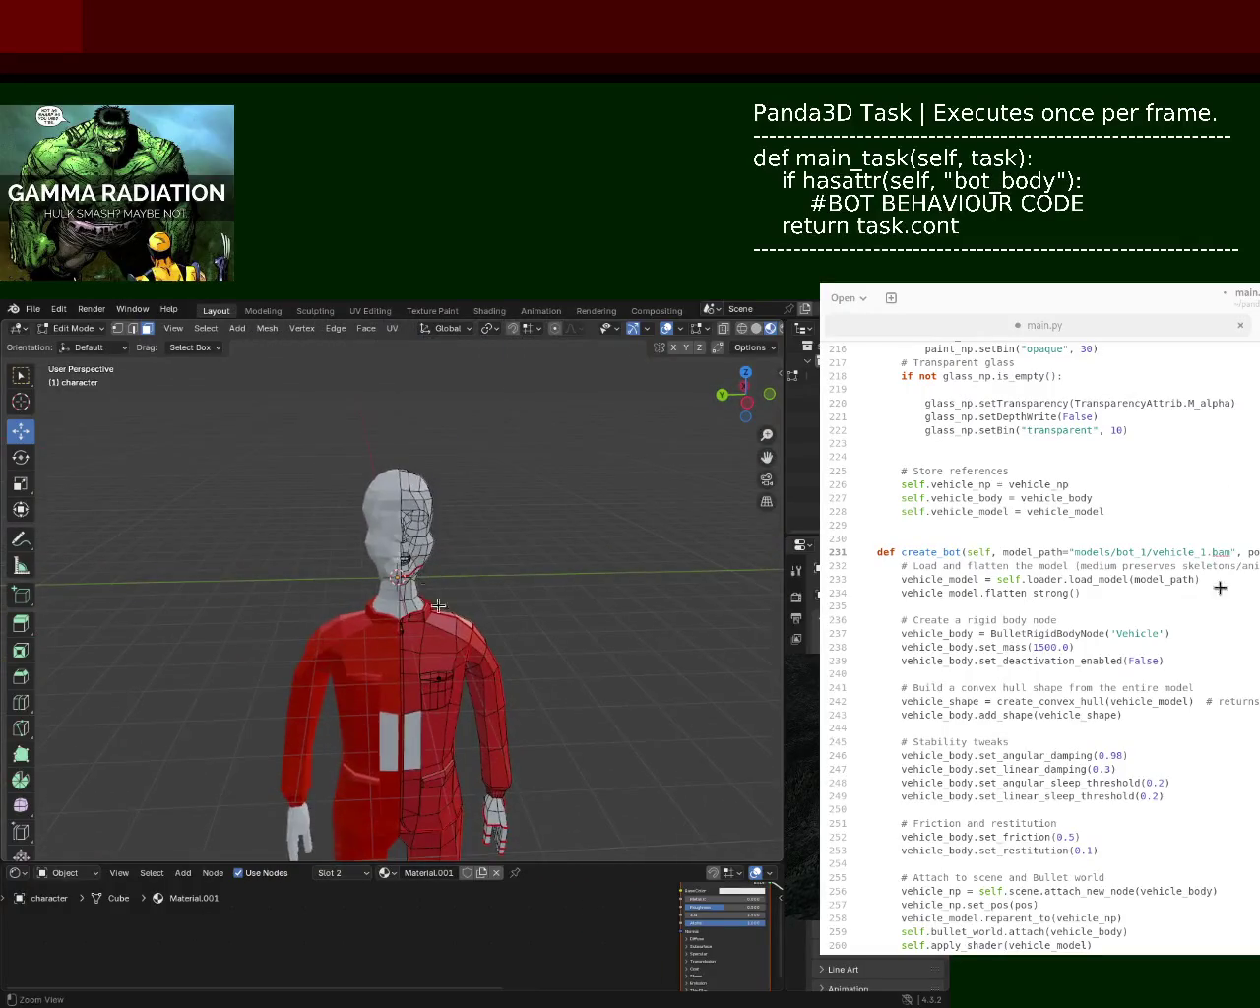
{"action": "scroll", "coordinate": [419, 599], "scroll_direction": "up", "scroll_amount": 1}
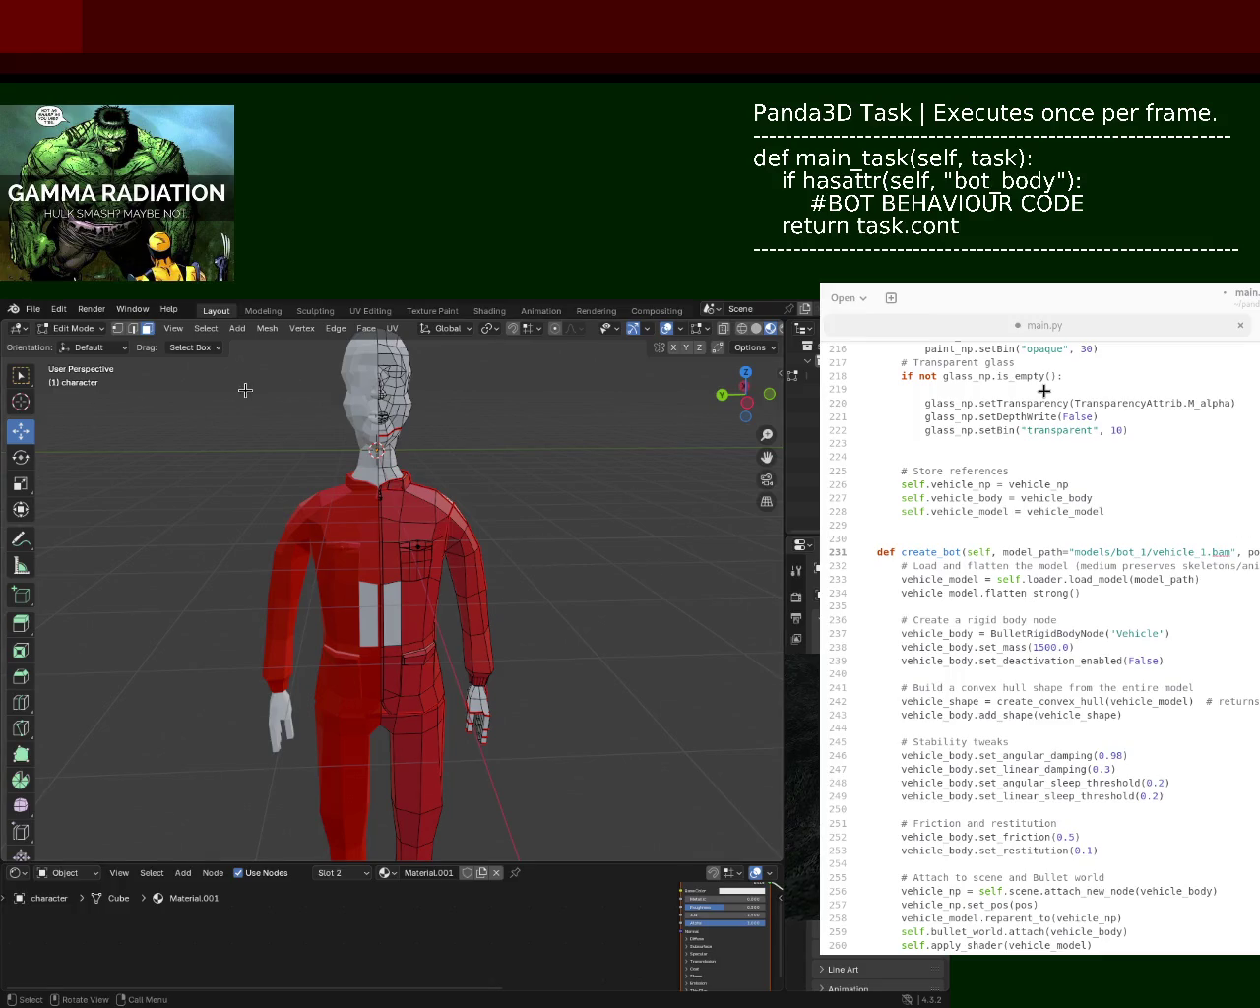
{"action": "key", "text": "ctrl+s"}
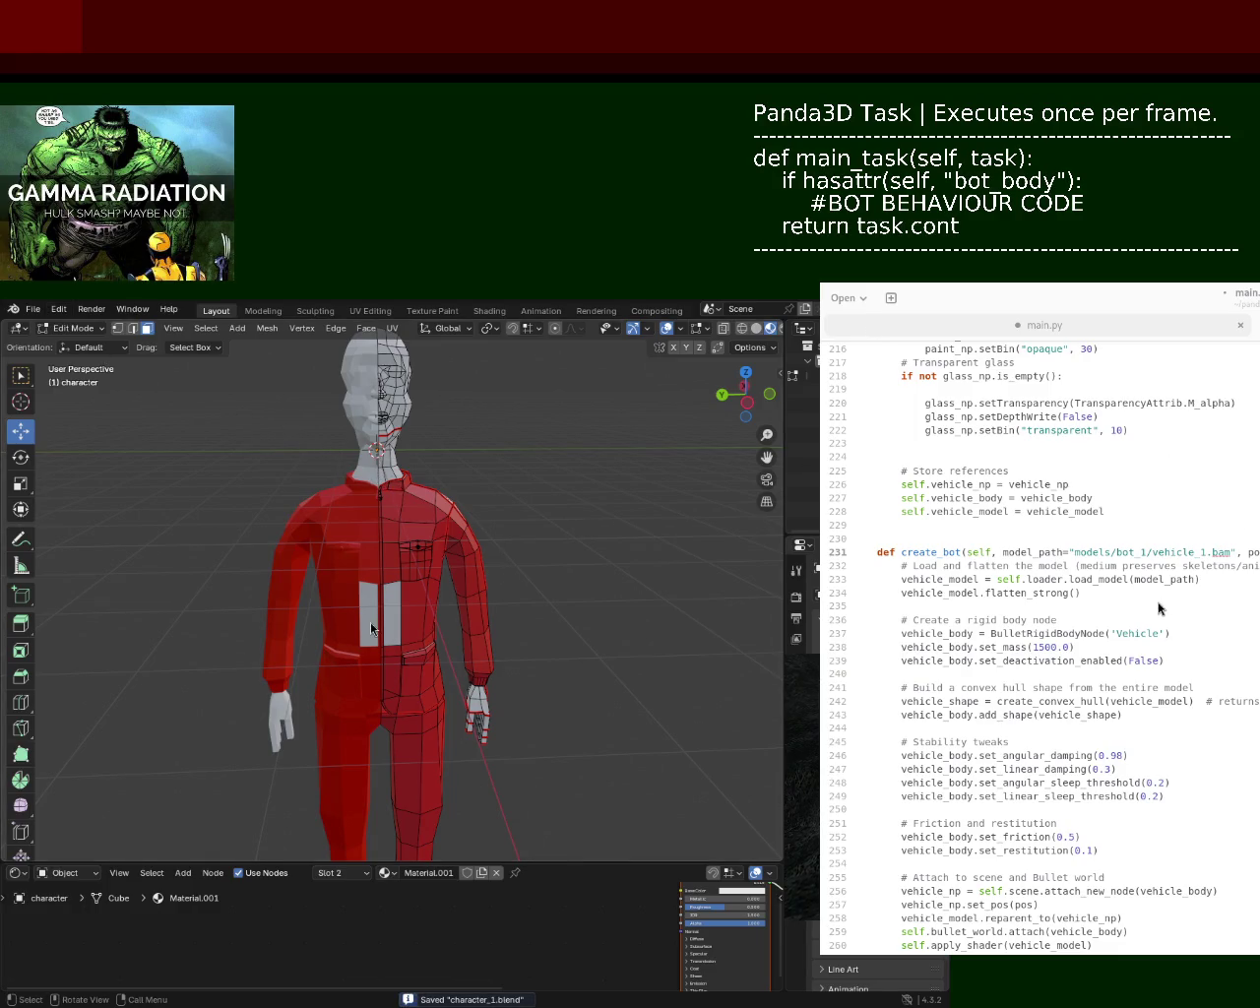
- Open Blender's File menu to save the character model
{"action": "left_click", "coordinate": [33, 308]}
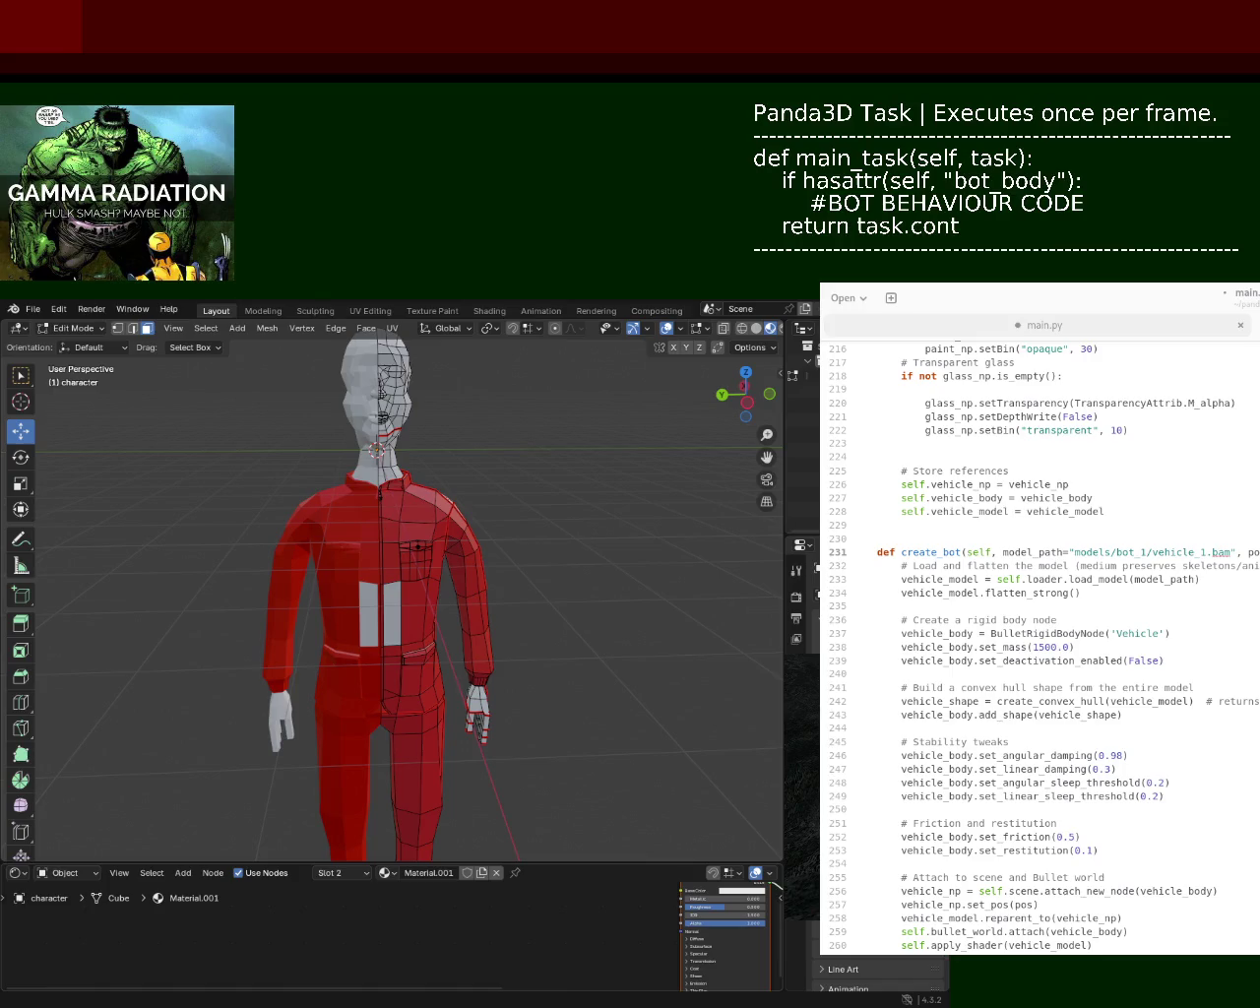
- Save the character as character_0.blend and orbit to a frontal view
{"action": "key", "text": "ctrl+s"}
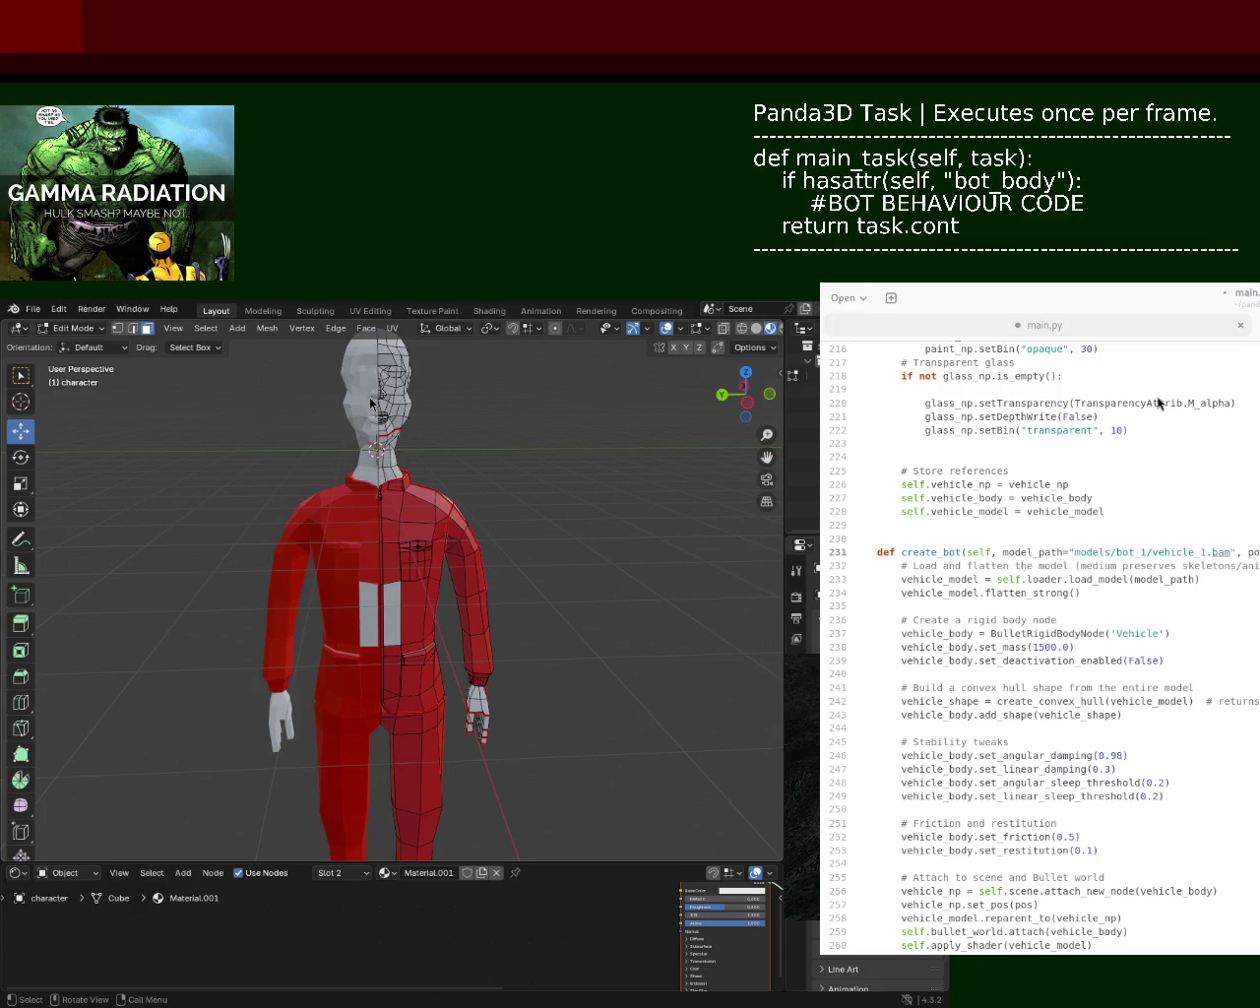
{"action": "mouse_move", "coordinate": [514, 528]}
{"action": "middle_mouse_down"}
{"action": "mouse_move", "coordinate": [515, 505]}
{"action": "mouse_move", "coordinate": [394, 532]}
{"action": "mouse_move", "coordinate": [371, 560]}
{"action": "mouse_move", "coordinate": [299, 561]}
{"action": "mouse_move", "coordinate": [371, 459]}
{"action": "mouse_move", "coordinate": [496, 630]}
{"action": "mouse_move", "coordinate": [213, 672]}
{"action": "mouse_move", "coordinate": [484, 585]}
{"action": "middle_mouse_up"}
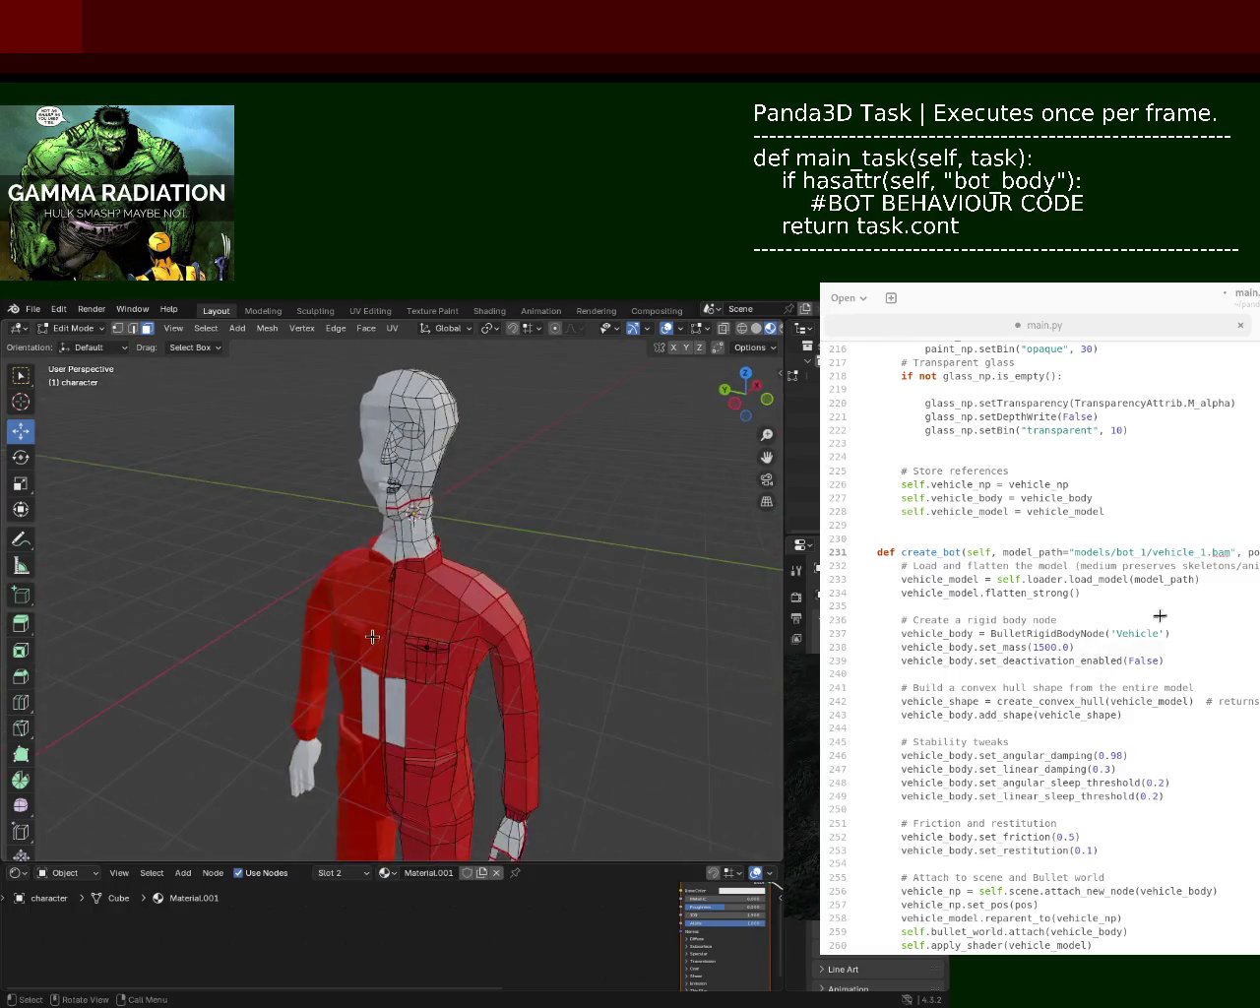
{"action": "mouse_move", "coordinate": [484, 585]}
{"action": "middle_mouse_down"}
{"action": "mouse_move", "coordinate": [401, 590]}
{"action": "mouse_move", "coordinate": [392, 561]}
{"action": "middle_mouse_up"}
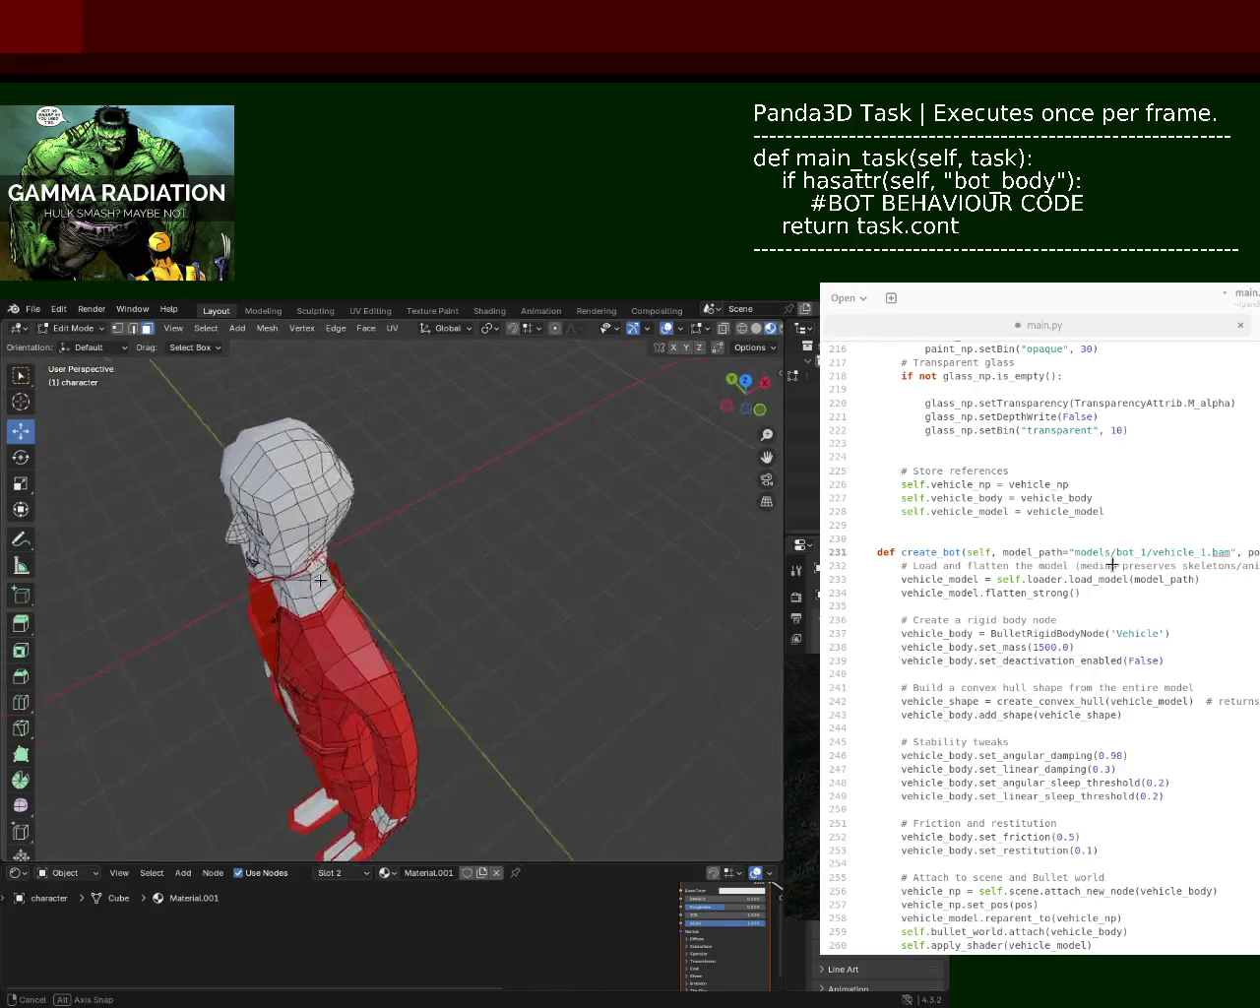
{"action": "mouse_move", "coordinate": [392, 561]}
{"action": "middle_mouse_down"}
{"action": "mouse_move", "coordinate": [424, 624]}
{"action": "mouse_move", "coordinate": [403, 675]}
{"action": "mouse_move", "coordinate": [459, 554]}
{"action": "middle_mouse_up"}
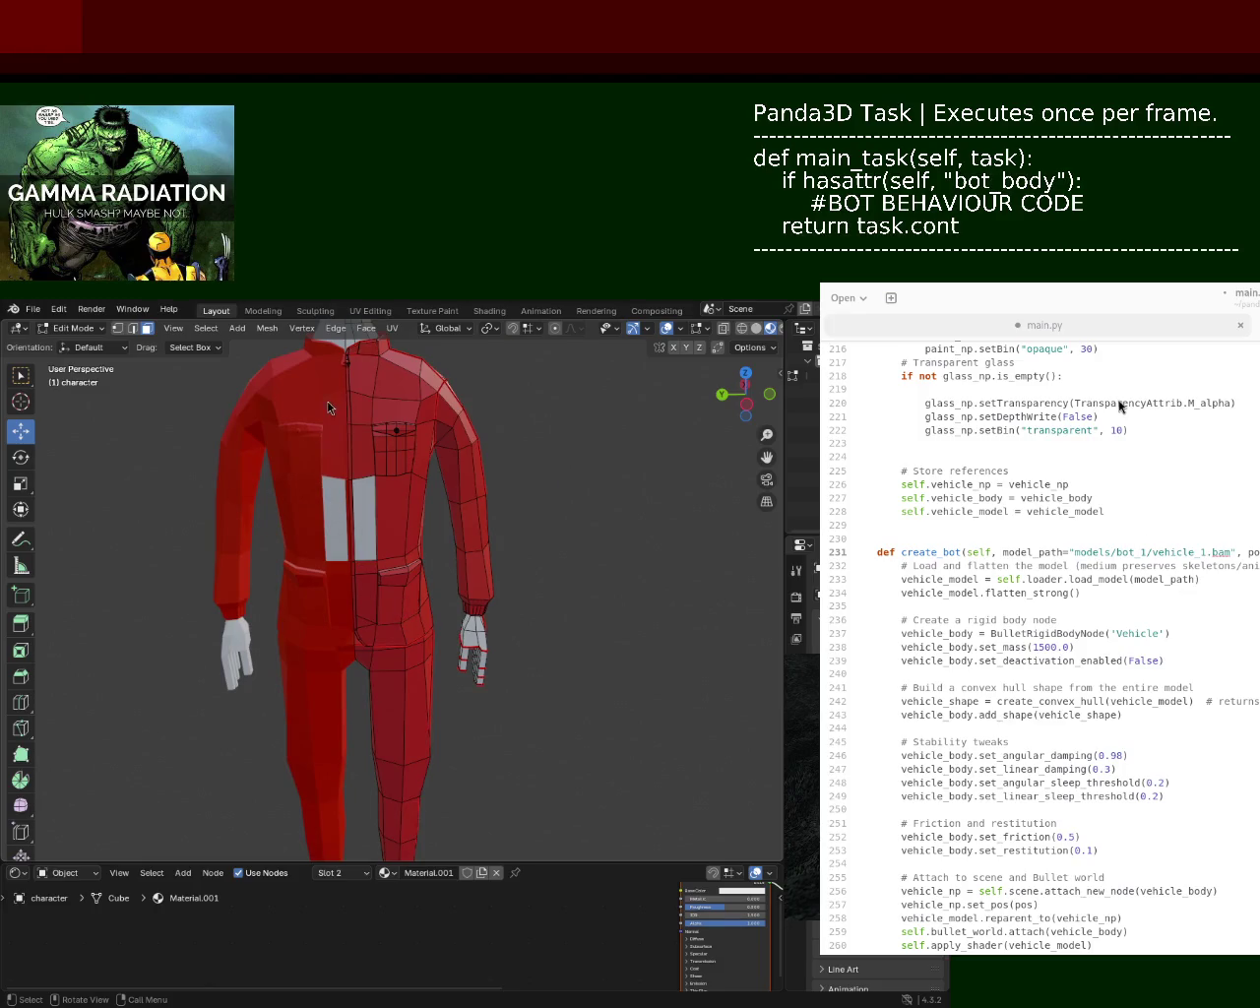
- Zoom out to show the full red-suited body, arms and legs facing front
{"action": "mouse_move", "coordinate": [482, 630]}
{"action": "middle_mouse_down", "text": "ctrl"}
{"action": "mouse_move", "coordinate": [488, 675]}
{"action": "mouse_move", "coordinate": [481, 651]}
{"action": "middle_mouse_up", "text": "ctrl"}
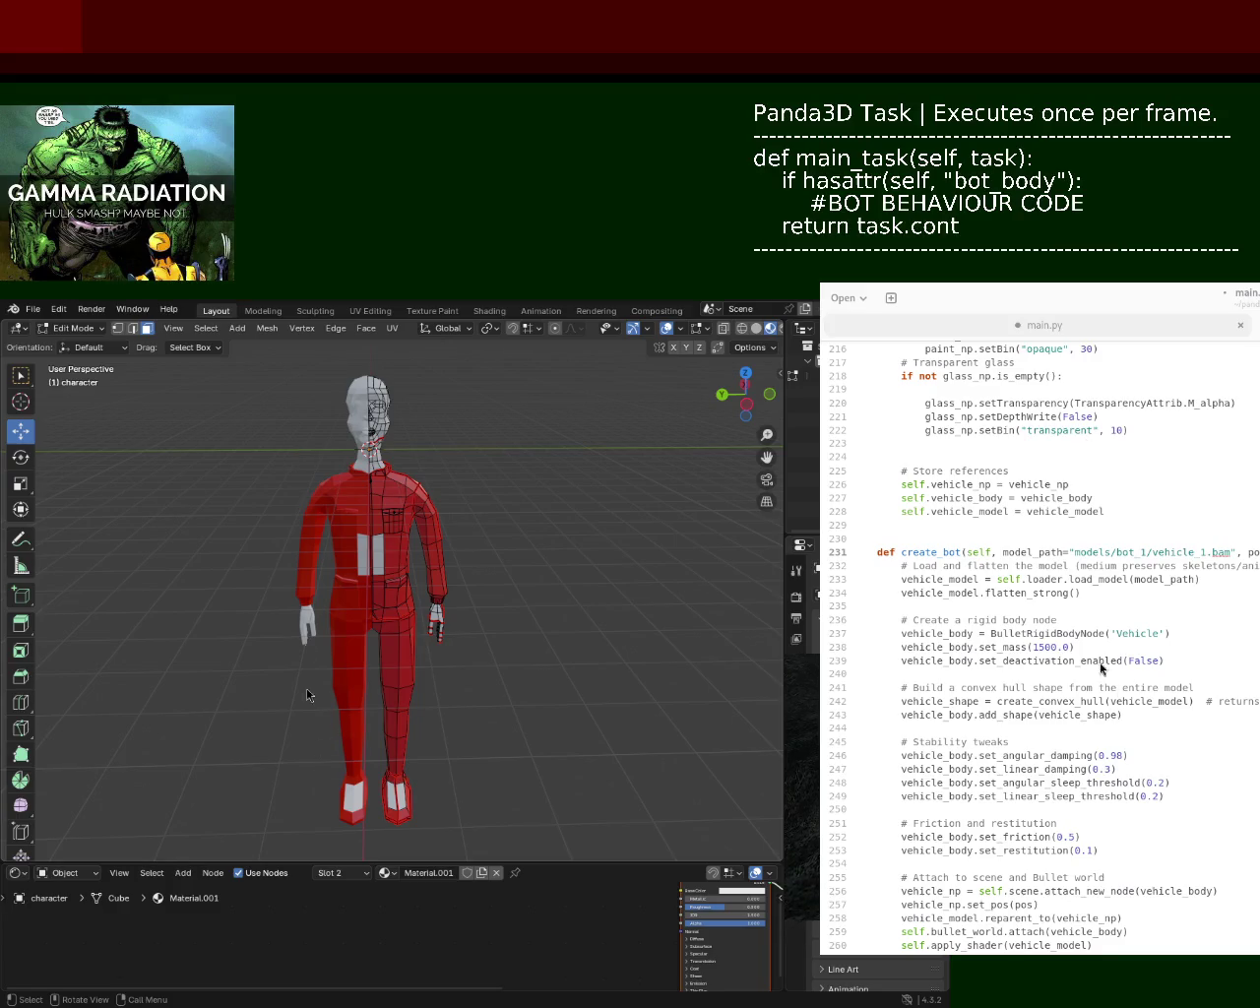
{"action": "mouse_move", "coordinate": [327, 598]}
{"action": "middle_mouse_down", "text": "ctrl"}
{"action": "mouse_move", "coordinate": [381, 677]}
{"action": "mouse_move", "coordinate": [407, 538]}
{"action": "mouse_move", "coordinate": [259, 619]}
{"action": "mouse_move", "coordinate": [283, 644]}
{"action": "mouse_move", "coordinate": [610, 503]}
{"action": "mouse_move", "coordinate": [458, 515]}
{"action": "mouse_move", "coordinate": [499, 532]}
{"action": "mouse_move", "coordinate": [434, 556]}
{"action": "mouse_move", "coordinate": [360, 509]}
{"action": "mouse_move", "coordinate": [350, 544]}
{"action": "mouse_move", "coordinate": [408, 554]}
{"action": "middle_mouse_up", "text": "ctrl"}
{"action": "mouse_move", "coordinate": [535, 534]}
{"action": "middle_mouse_down", "text": "ctrl"}
{"action": "mouse_move", "coordinate": [507, 599]}
{"action": "mouse_move", "coordinate": [265, 581]}
{"action": "mouse_move", "coordinate": [296, 649]}
{"action": "middle_mouse_up", "text": "ctrl"}
{"action": "mouse_move", "coordinate": [368, 699]}
{"action": "middle_mouse_down"}
{"action": "mouse_move", "coordinate": [228, 631]}
{"action": "mouse_move", "coordinate": [434, 534]}
{"action": "mouse_move", "coordinate": [358, 484]}
{"action": "mouse_move", "coordinate": [323, 409]}
{"action": "middle_mouse_up"}
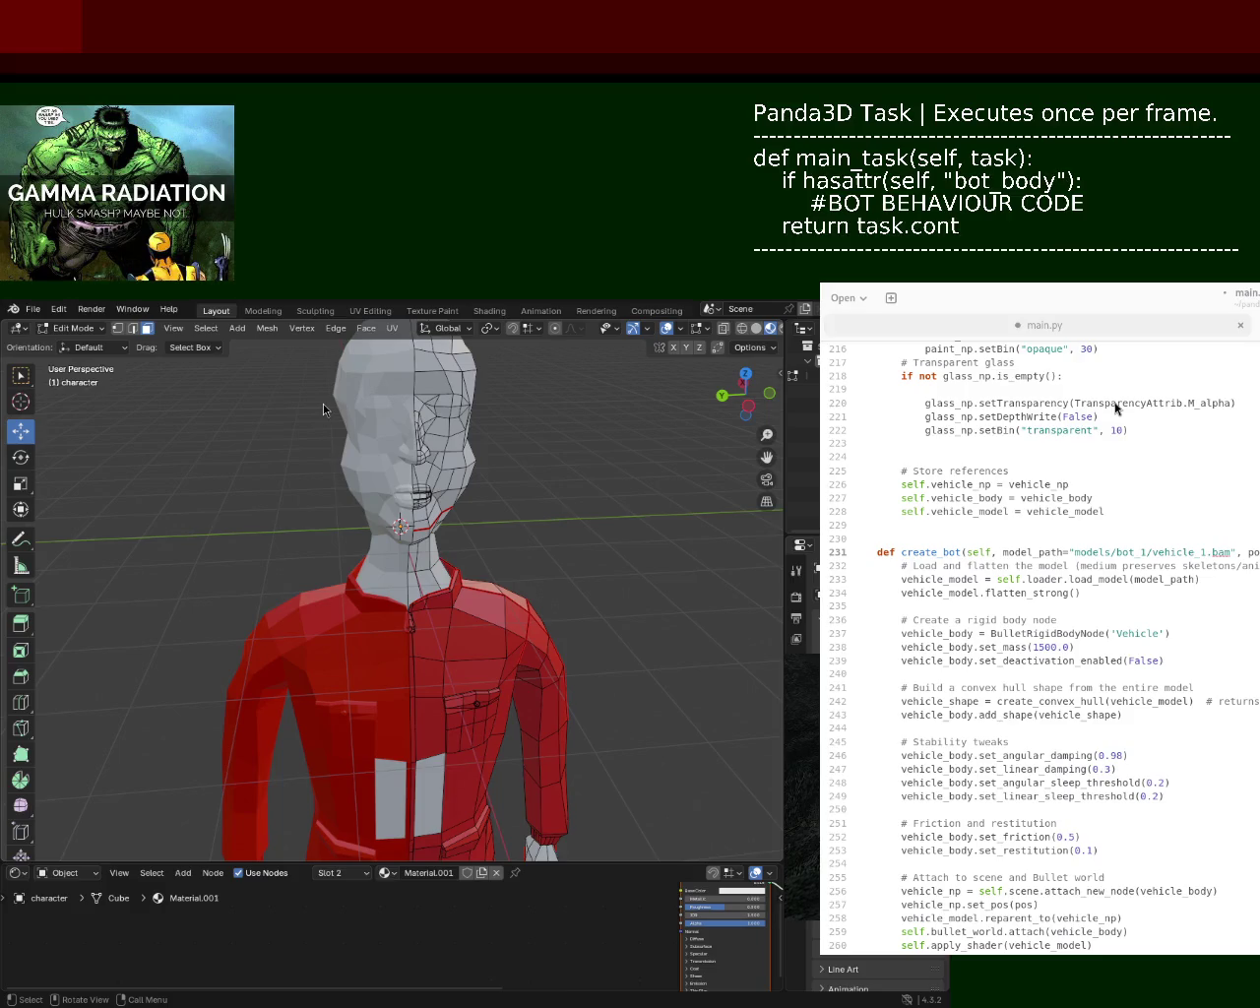
{"action": "mouse_move", "coordinate": [292, 583]}
{"action": "middle_mouse_down"}
{"action": "mouse_move", "coordinate": [289, 571]}
{"action": "mouse_move", "coordinate": [410, 577]}
{"action": "middle_mouse_up"}
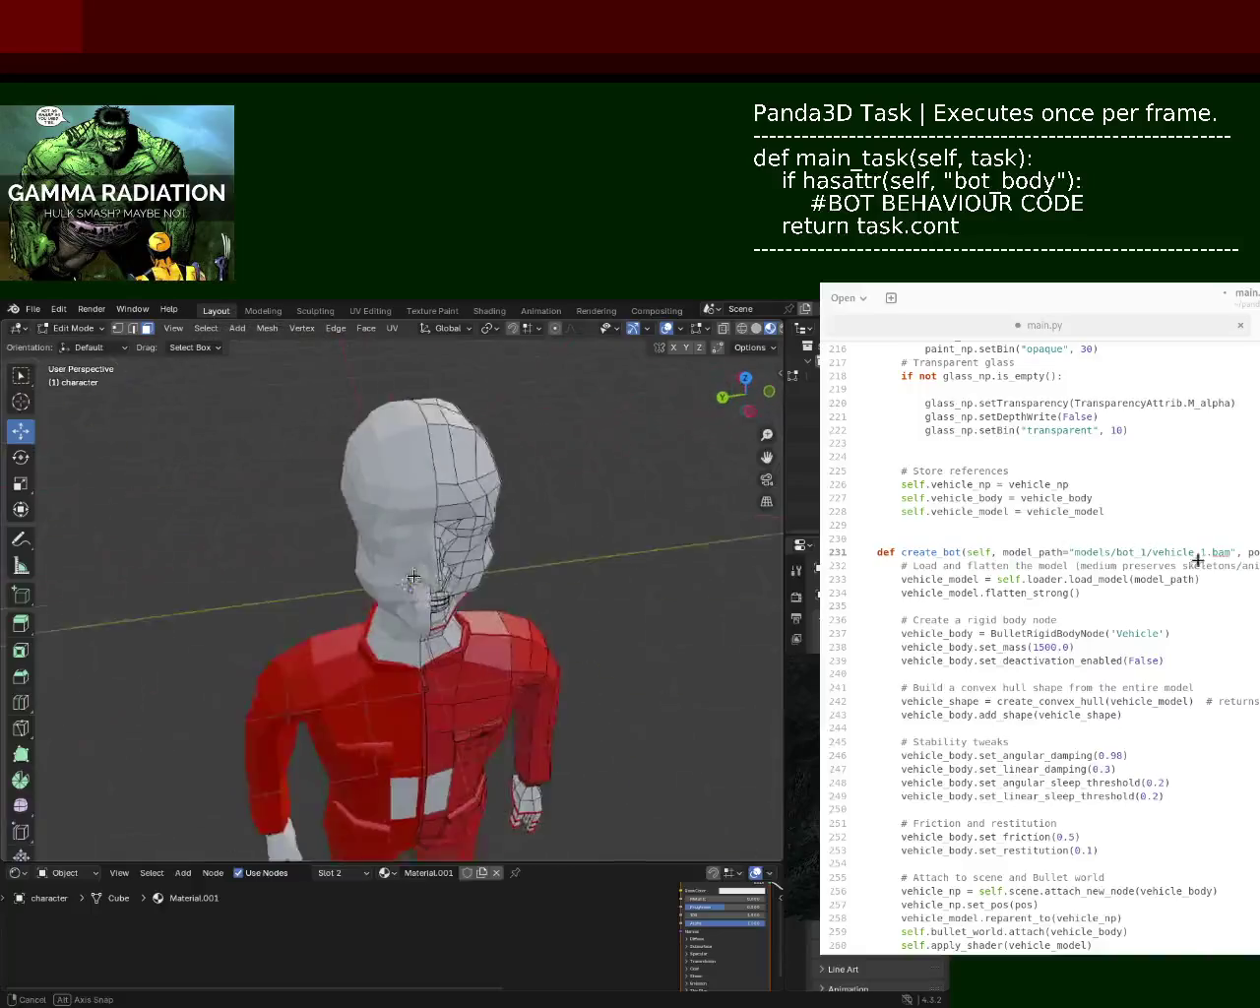
{"action": "middle_click_drag", "start_coordinate": [410, 577], "coordinate": [405, 539]}
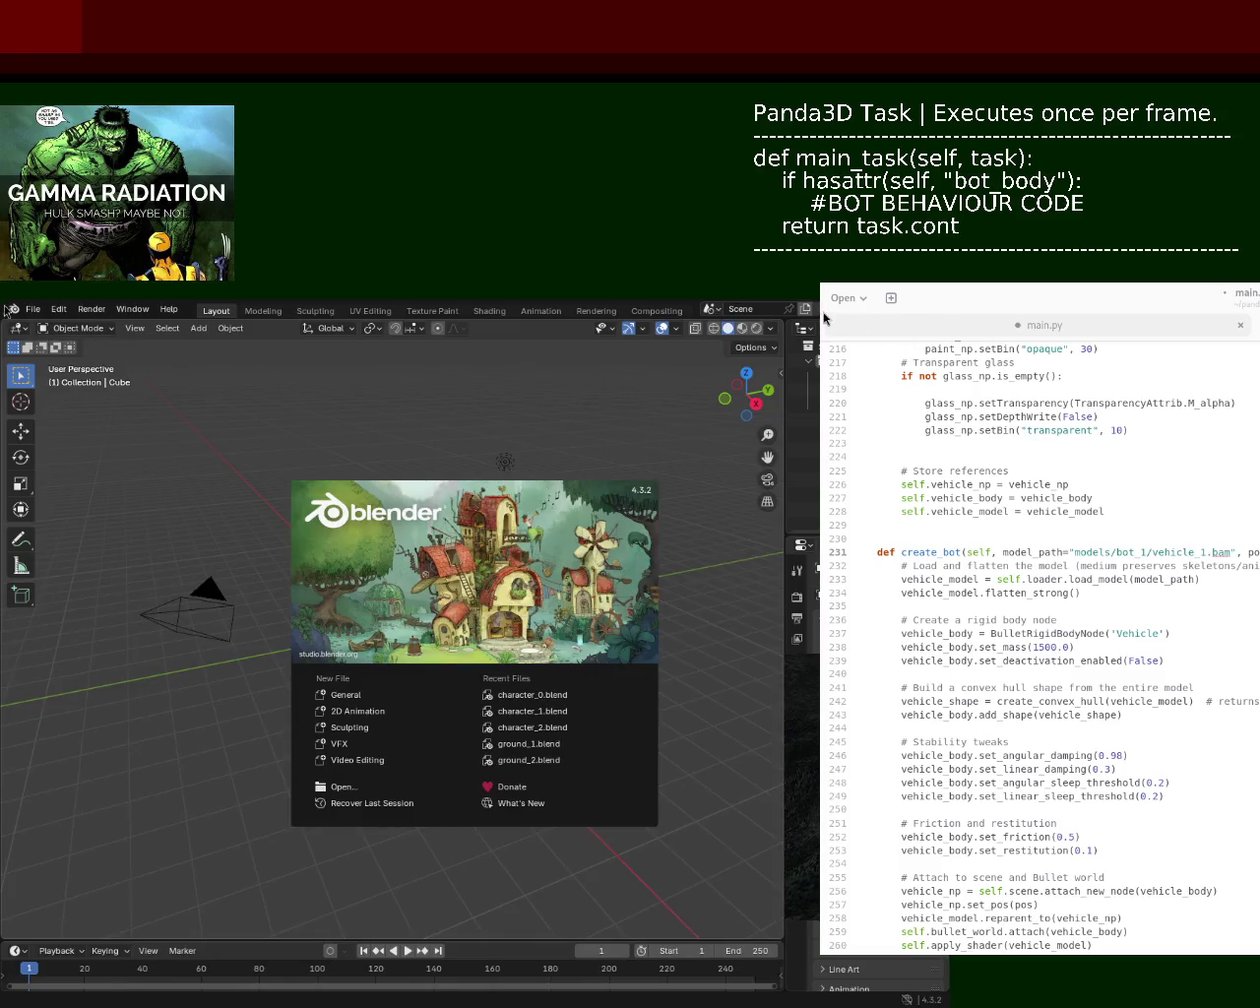
- Relaunch Blender, reopen the character .blend, and enlarge the 3D view and side panels
{"action": "left_click", "coordinate": [852, 327]}
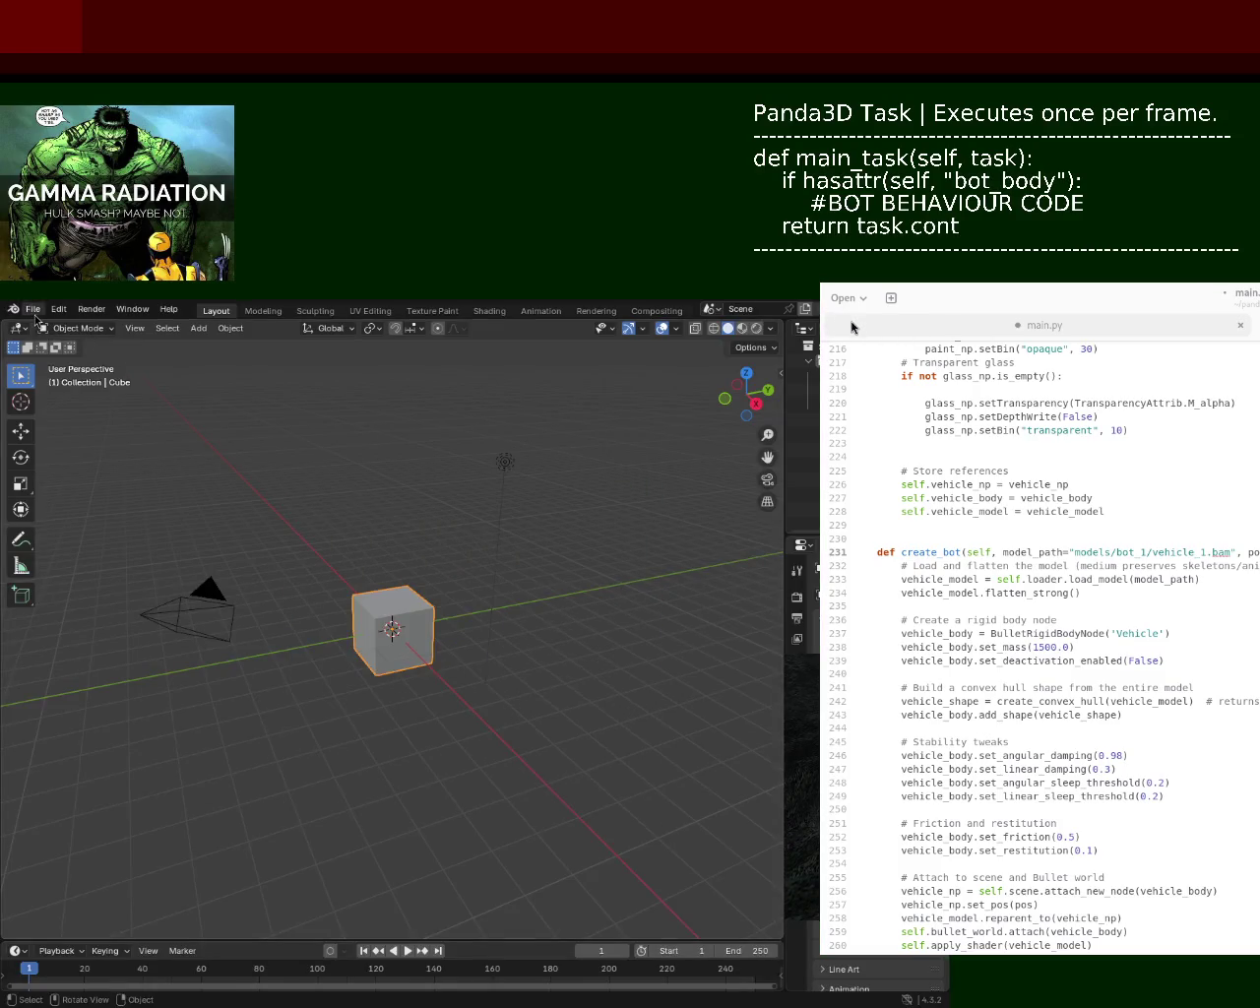
{"action": "left_click", "coordinate": [33, 310]}
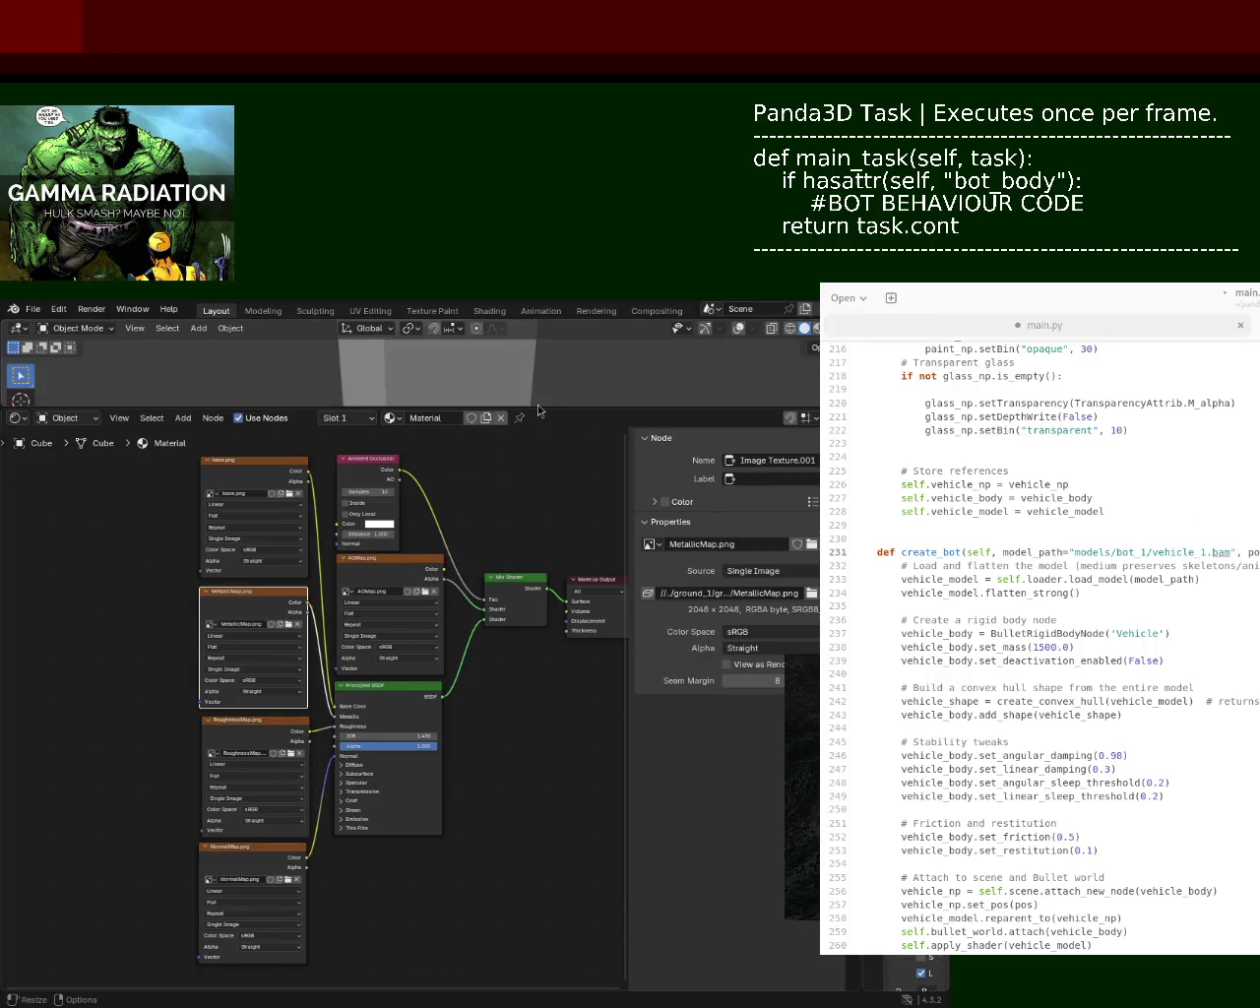
{"action": "left_click_drag", "start_coordinate": [536, 407], "coordinate": [536, 587]}
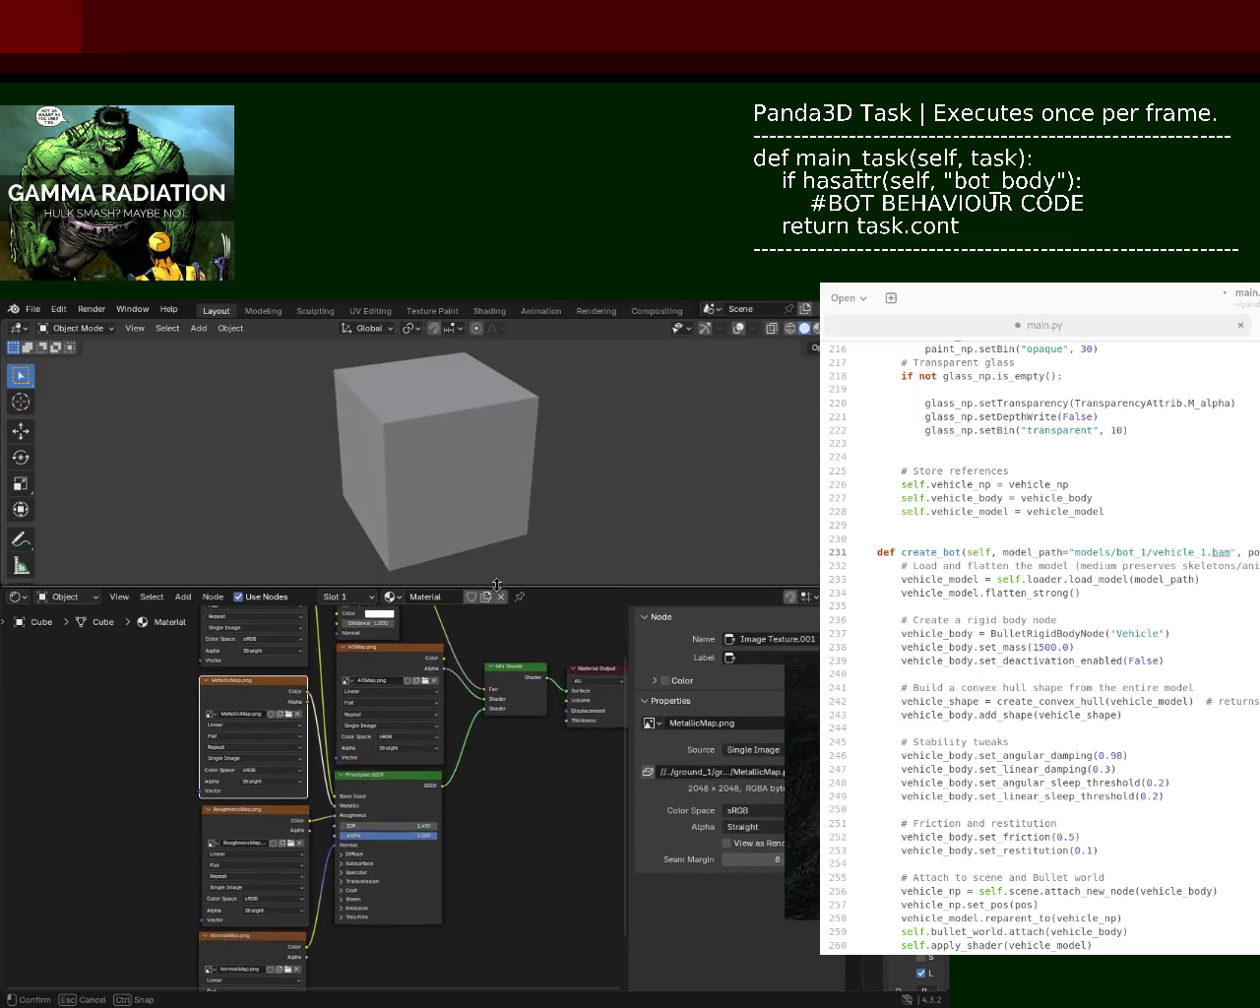
{"action": "scroll", "coordinate": [494, 446], "scroll_direction": "down", "scroll_amount": 2}
{"action": "scroll", "coordinate": [493, 514], "scroll_direction": "up", "scroll_amount": 1}
{"action": "scroll", "coordinate": [484, 438], "scroll_direction": "up", "scroll_amount": 2}
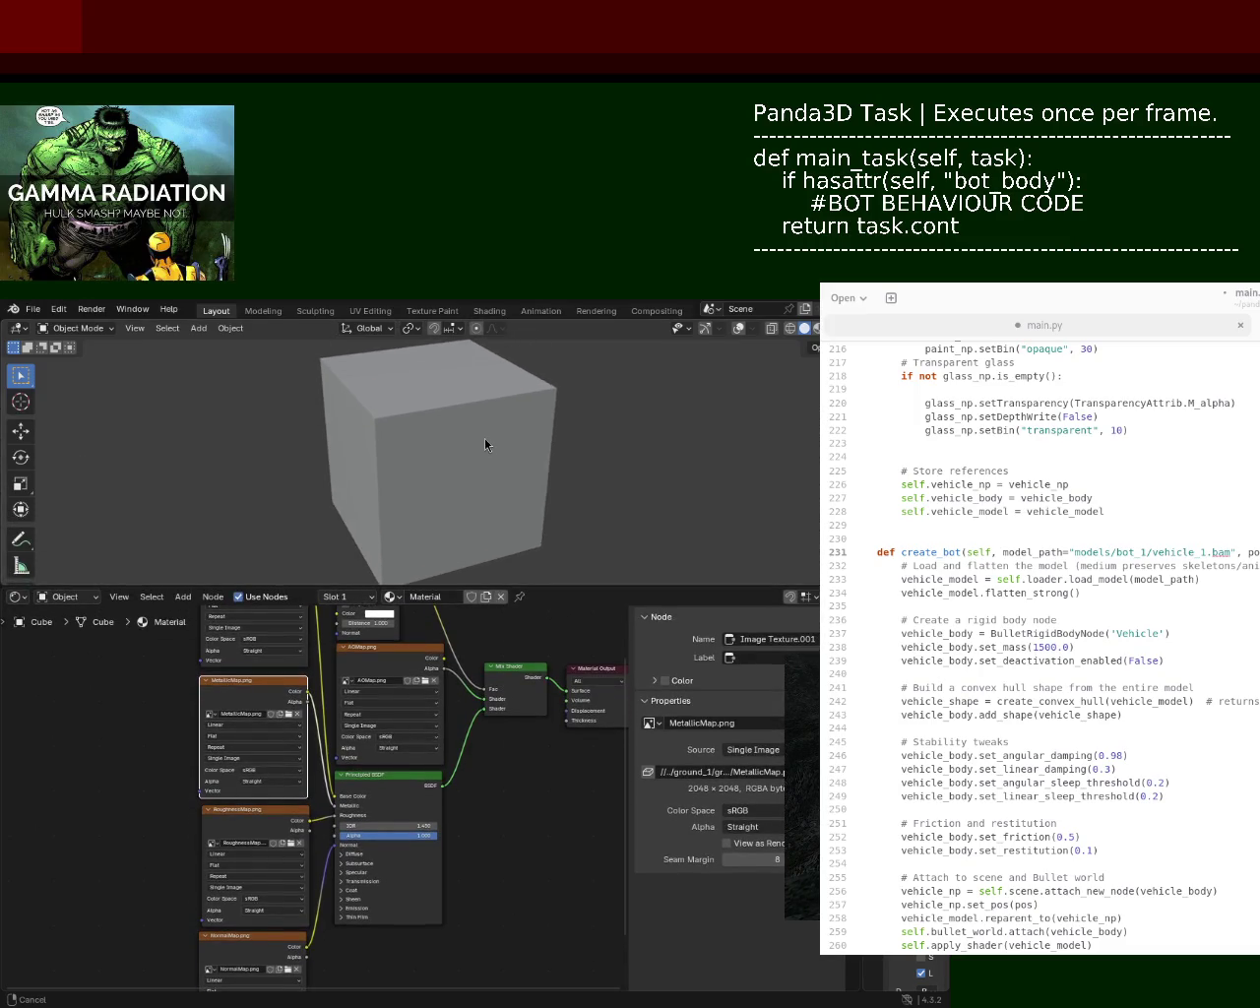
{"action": "scroll", "coordinate": [484, 438], "scroll_direction": "down", "scroll_amount": 1}
{"action": "left_click_drag", "start_coordinate": [851, 473], "coordinate": [679, 473]}
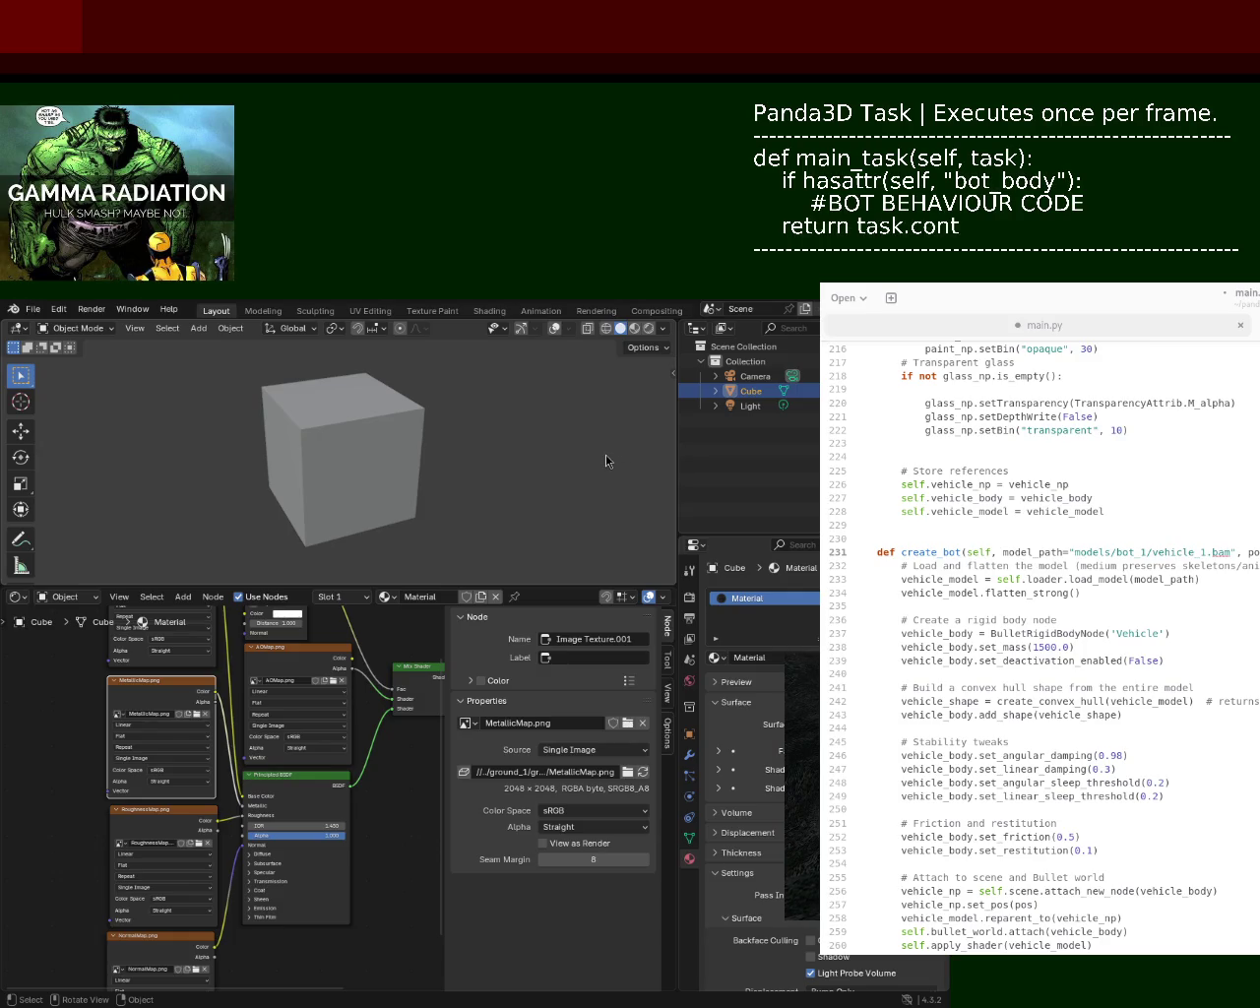
{"action": "left_click", "coordinate": [33, 309]}
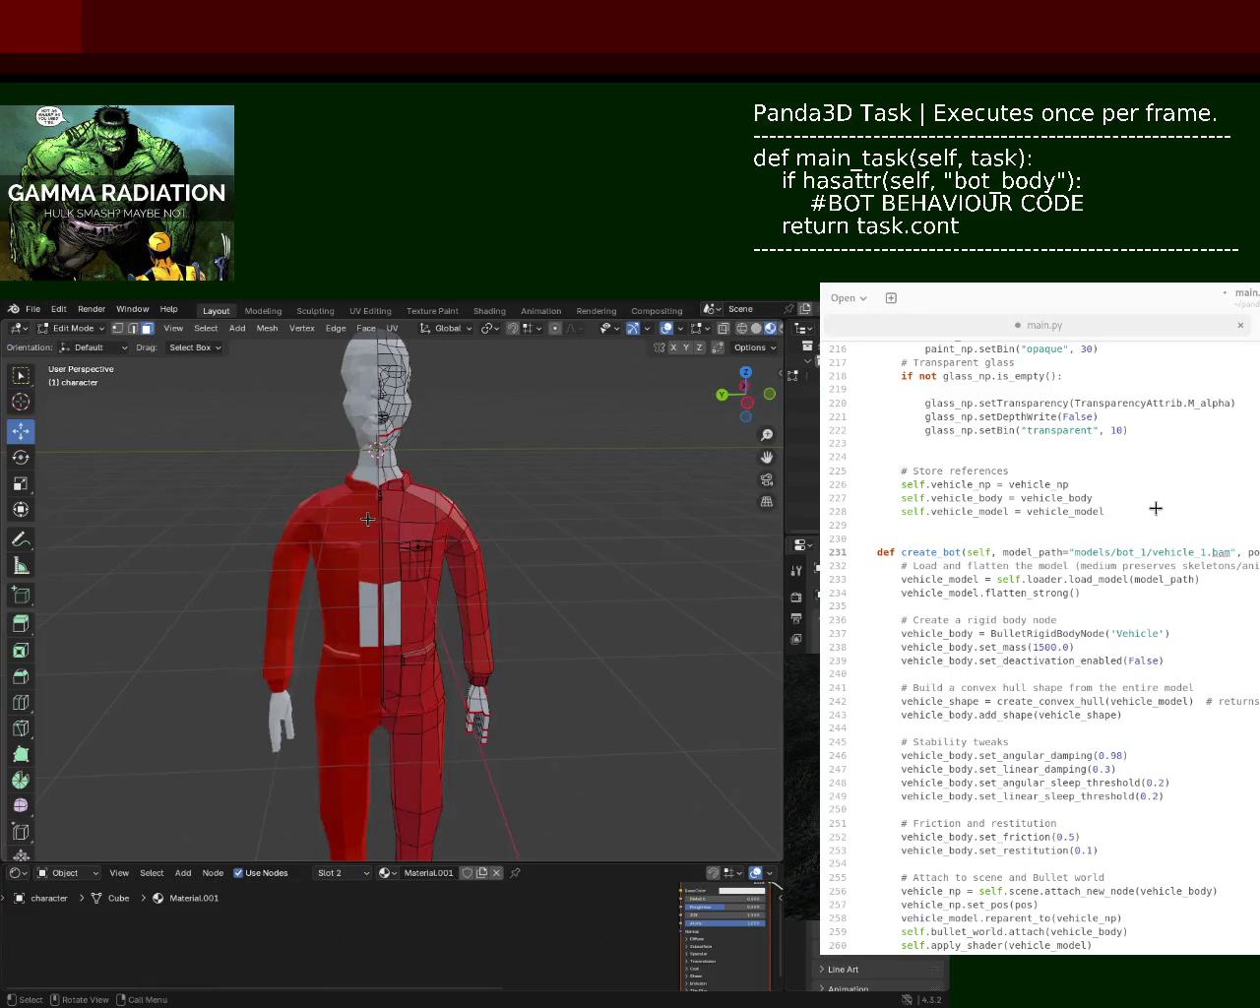
- Save the character model as bot_1.blend and quit Blender
{"action": "left_click", "coordinate": [34, 311]}
{"action": "key", "text": "ctrl+s"}
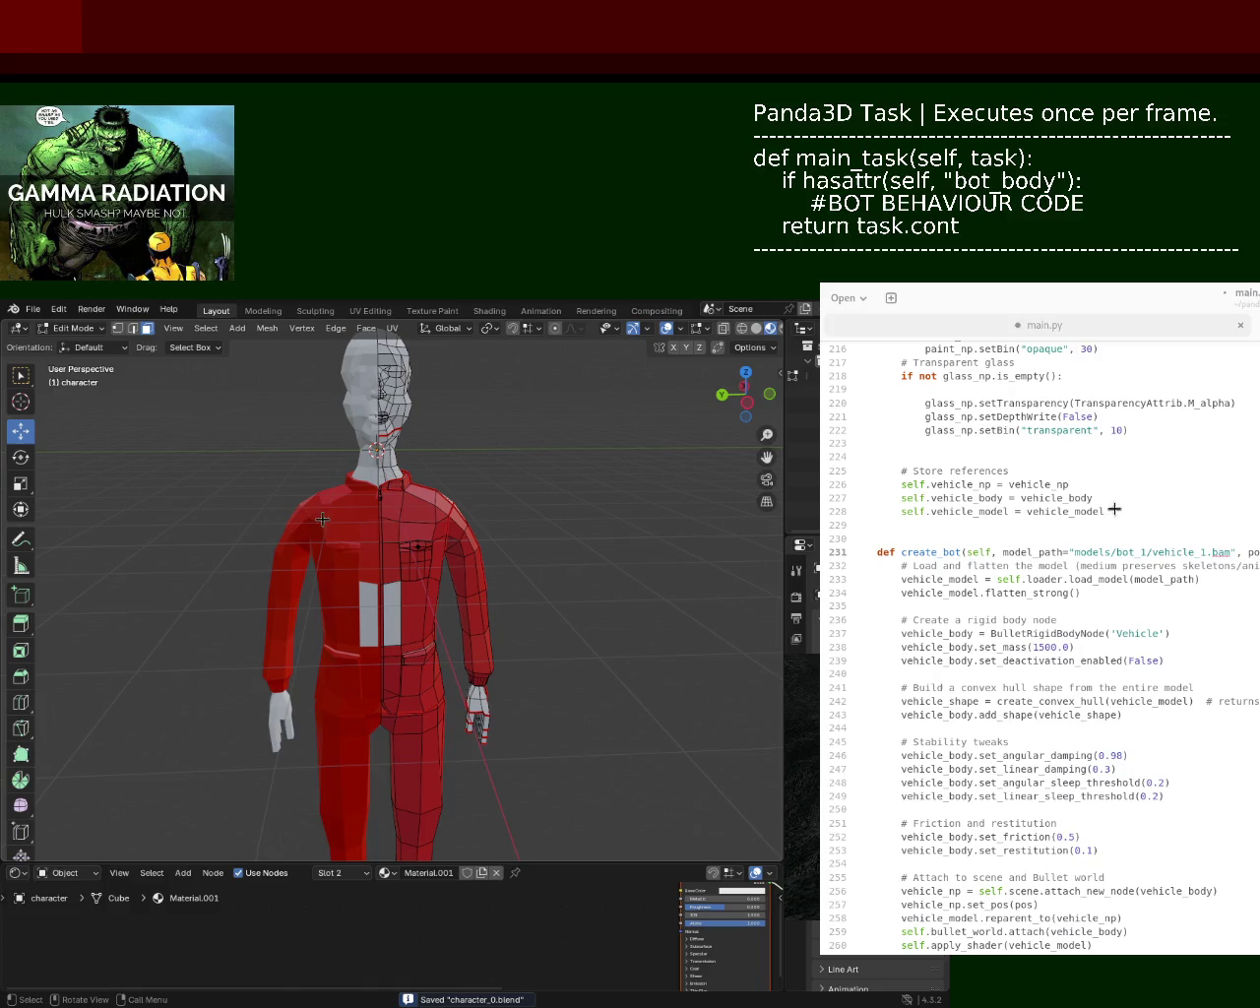
{"action": "left_click", "coordinate": [33, 309]}
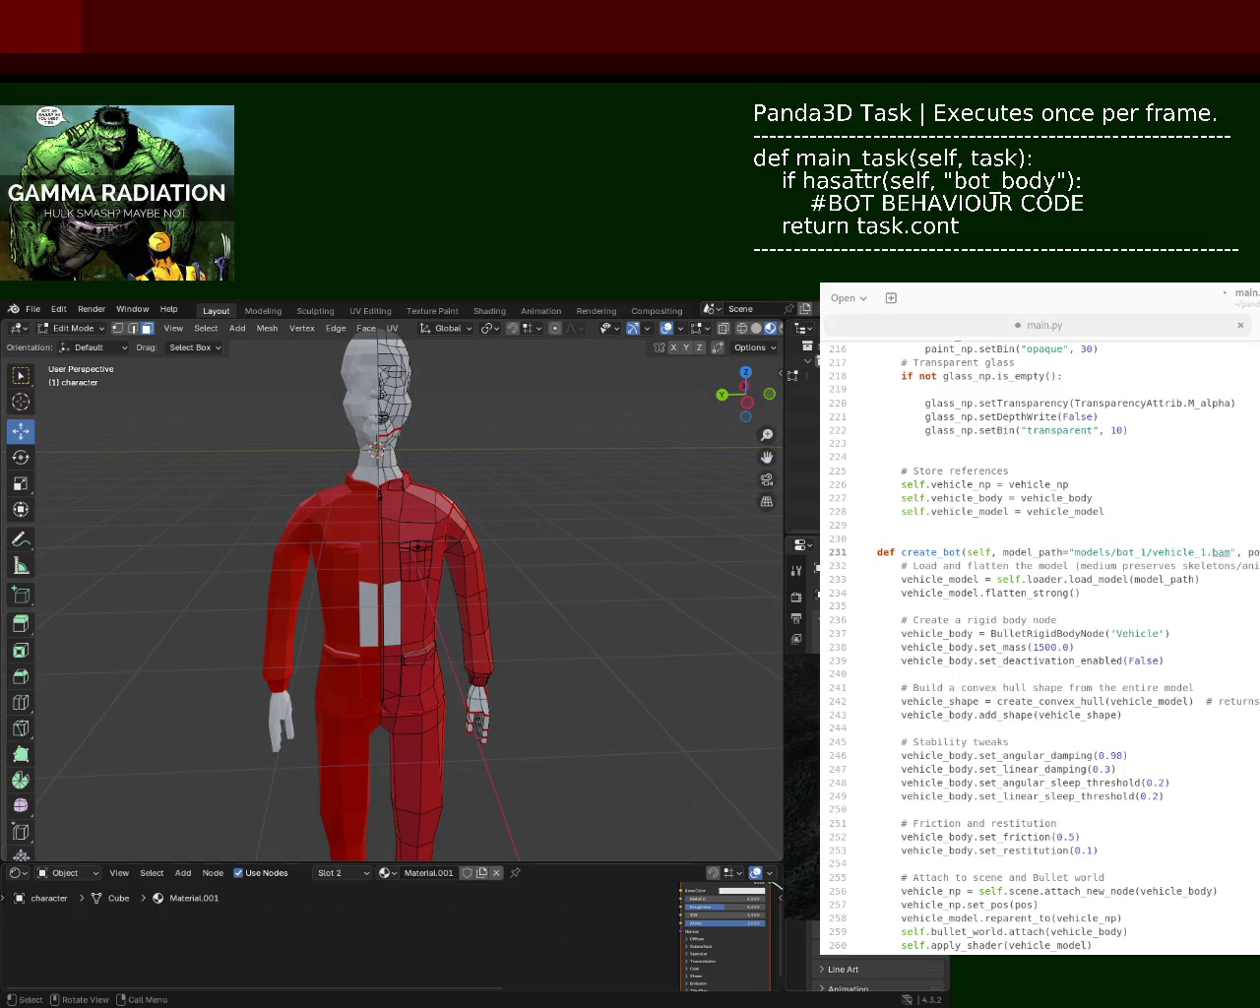
{"action": "key", "text": "ctrl+s"}
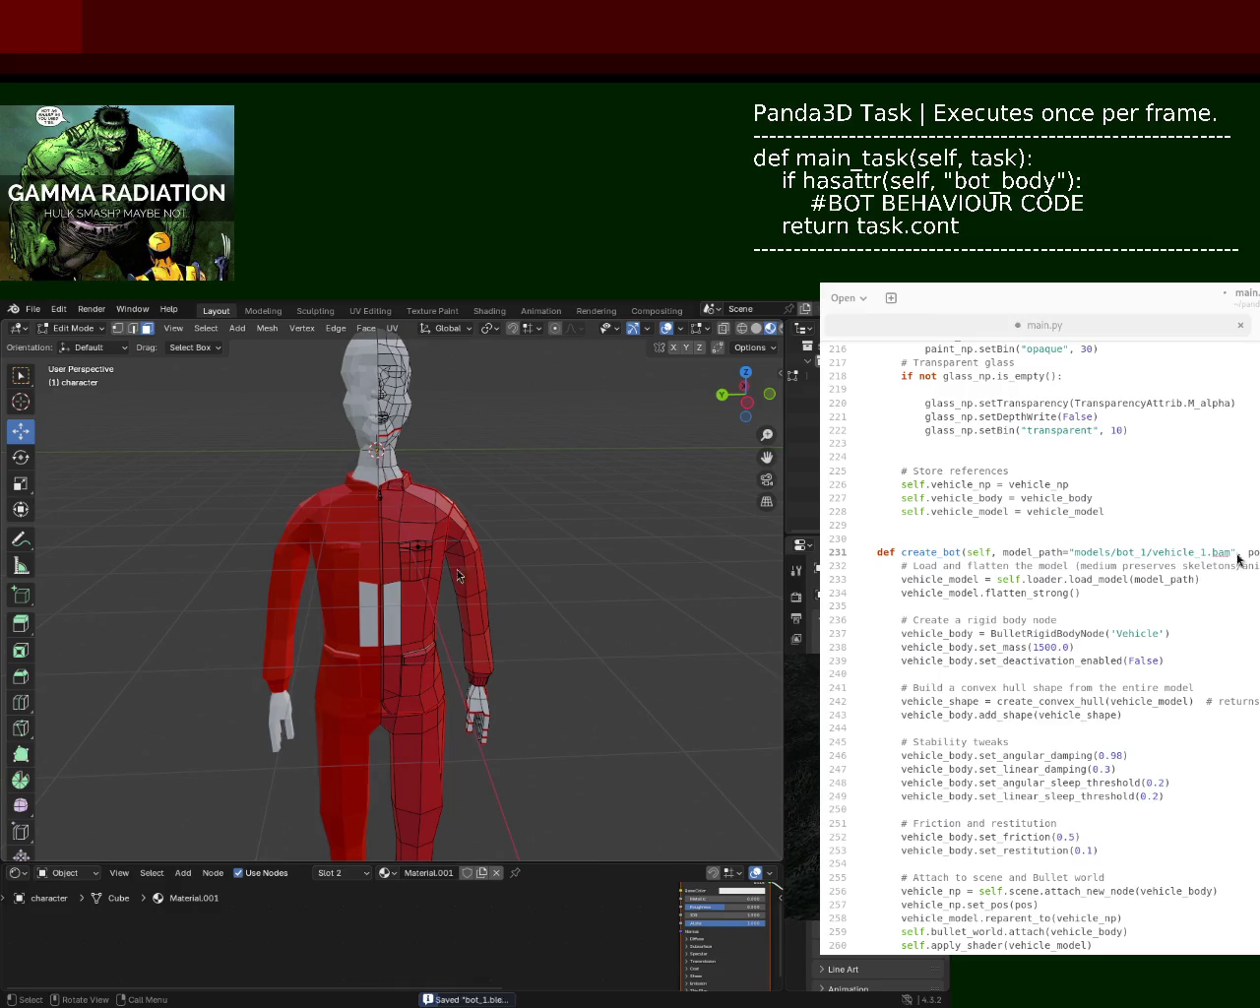
{"action": "key", "text": "ctrl+q"}
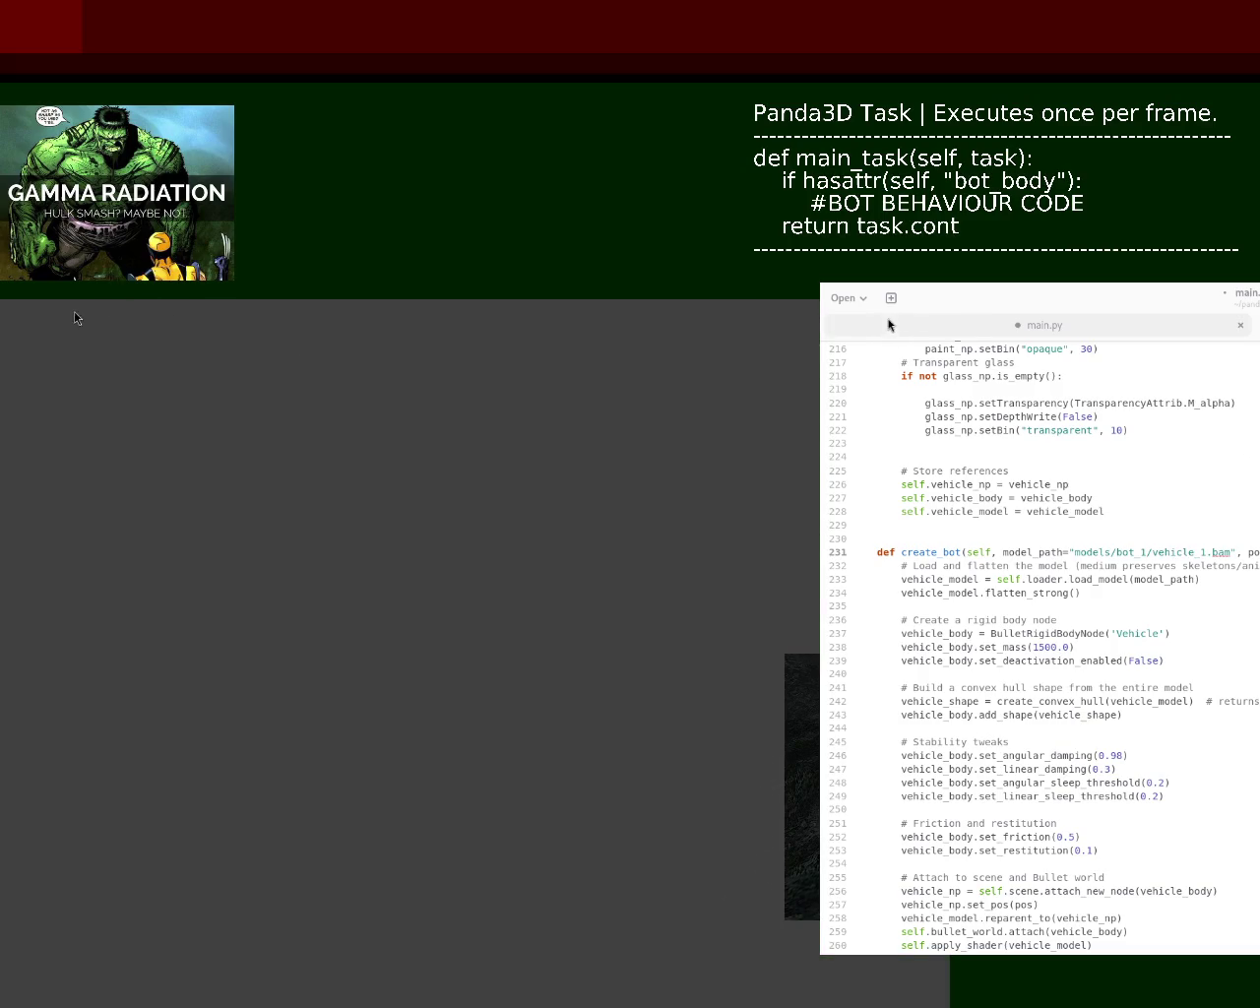
- Relaunch Blender, open bot_1.blend, orbit around the character, and save it
{"action": "left_click", "coordinate": [399, 568]}
{"action": "left_click", "coordinate": [33, 308]}
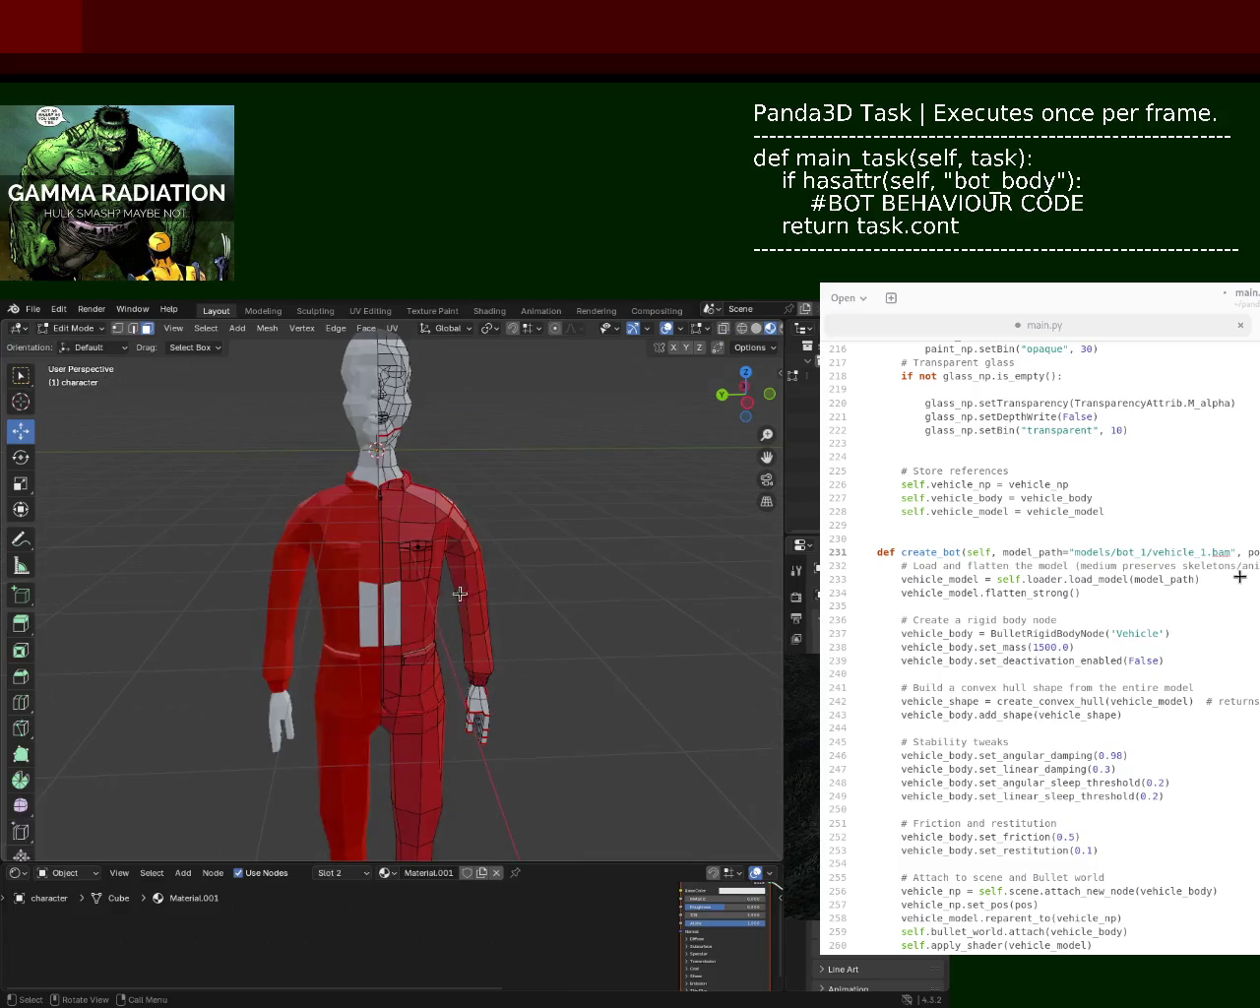
{"action": "mouse_move", "coordinate": [237, 660]}
{"action": "middle_mouse_down"}
{"action": "mouse_move", "coordinate": [462, 556]}
{"action": "mouse_move", "coordinate": [438, 551]}
{"action": "middle_mouse_up"}
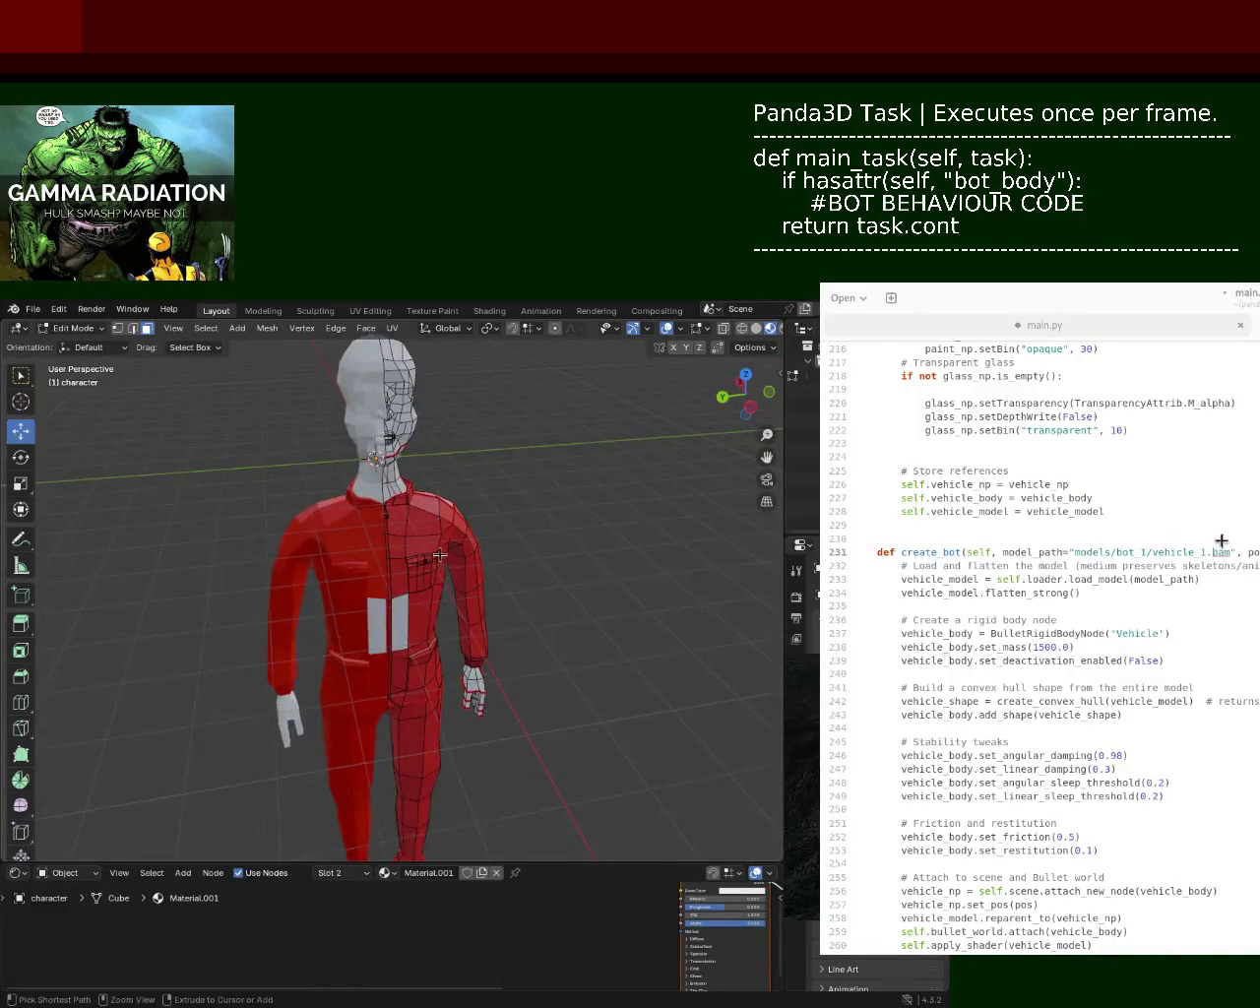
{"action": "key", "text": "ctrl+s"}
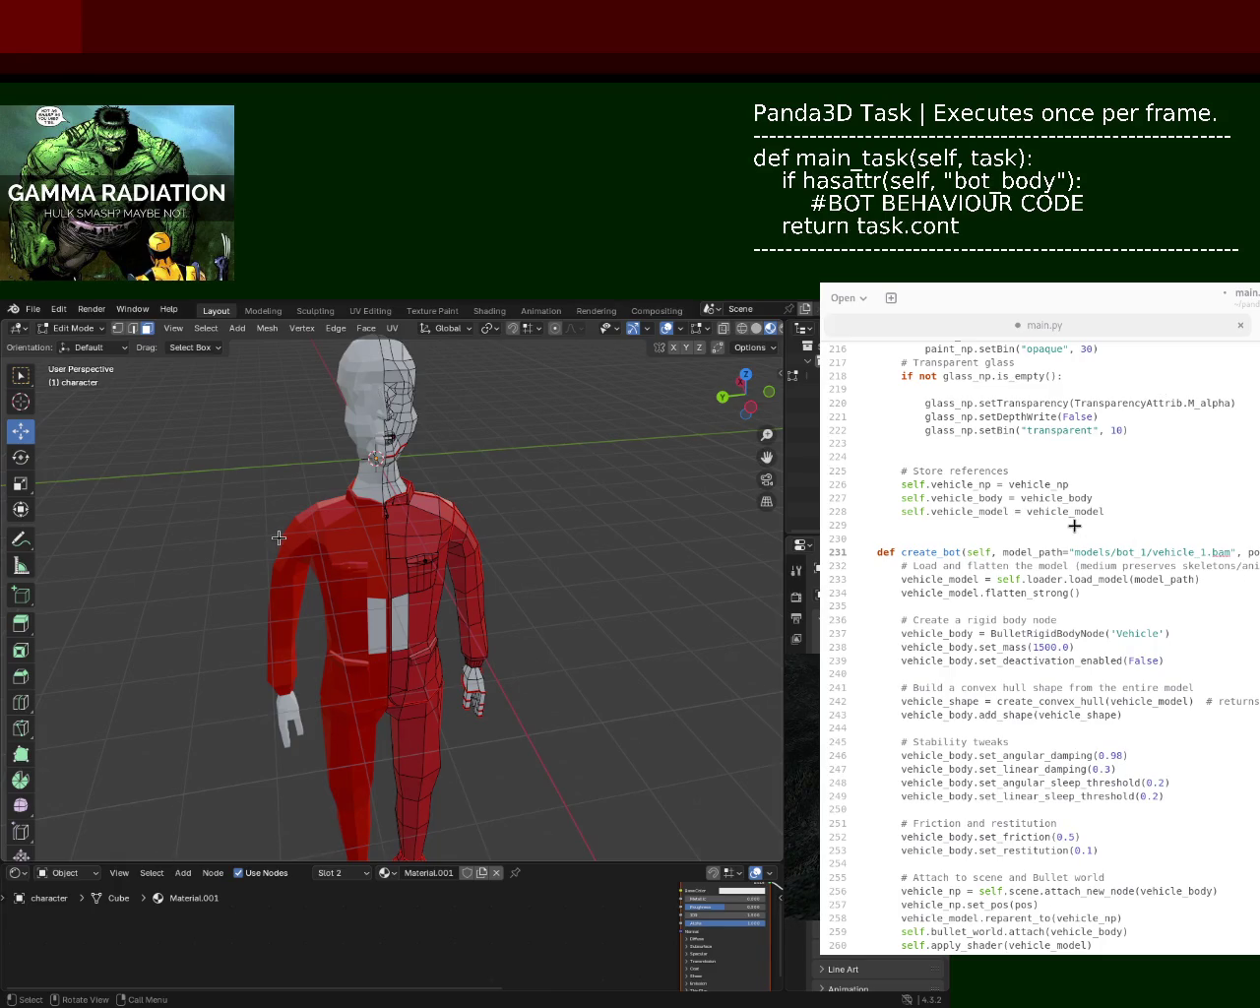
{"action": "middle_click_drag", "start_coordinate": [278, 537], "coordinate": [447, 506]}
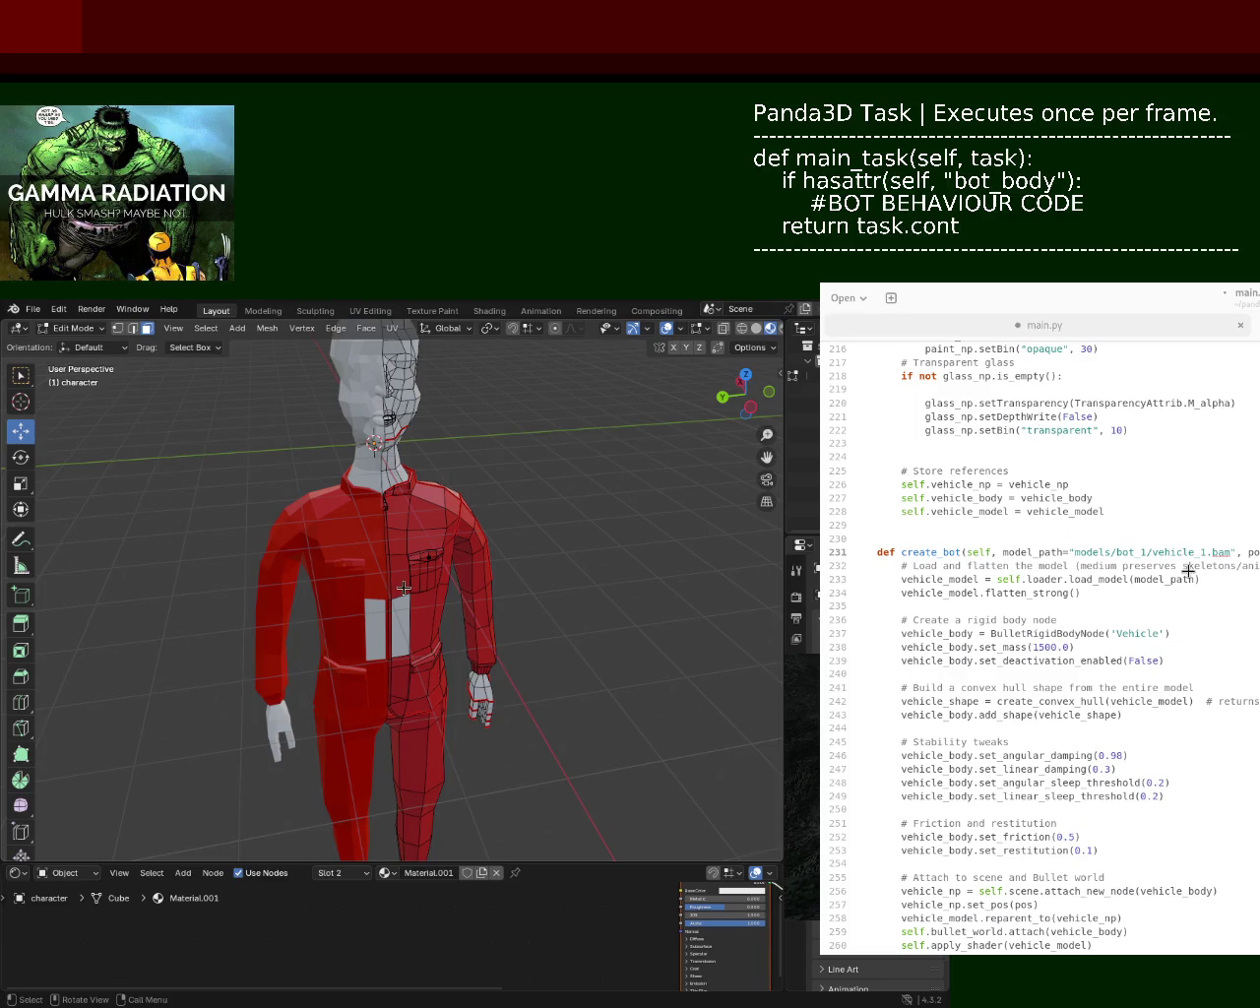
{"action": "scroll", "coordinate": [408, 589], "scroll_direction": "up", "scroll_amount": 4}
{"action": "mouse_move", "coordinate": [407, 588]}
{"action": "middle_mouse_down"}
{"action": "mouse_move", "coordinate": [395, 591]}
{"action": "mouse_move", "coordinate": [360, 508]}
{"action": "mouse_move", "coordinate": [191, 598]}
{"action": "mouse_move", "coordinate": [338, 481]}
{"action": "middle_mouse_up"}
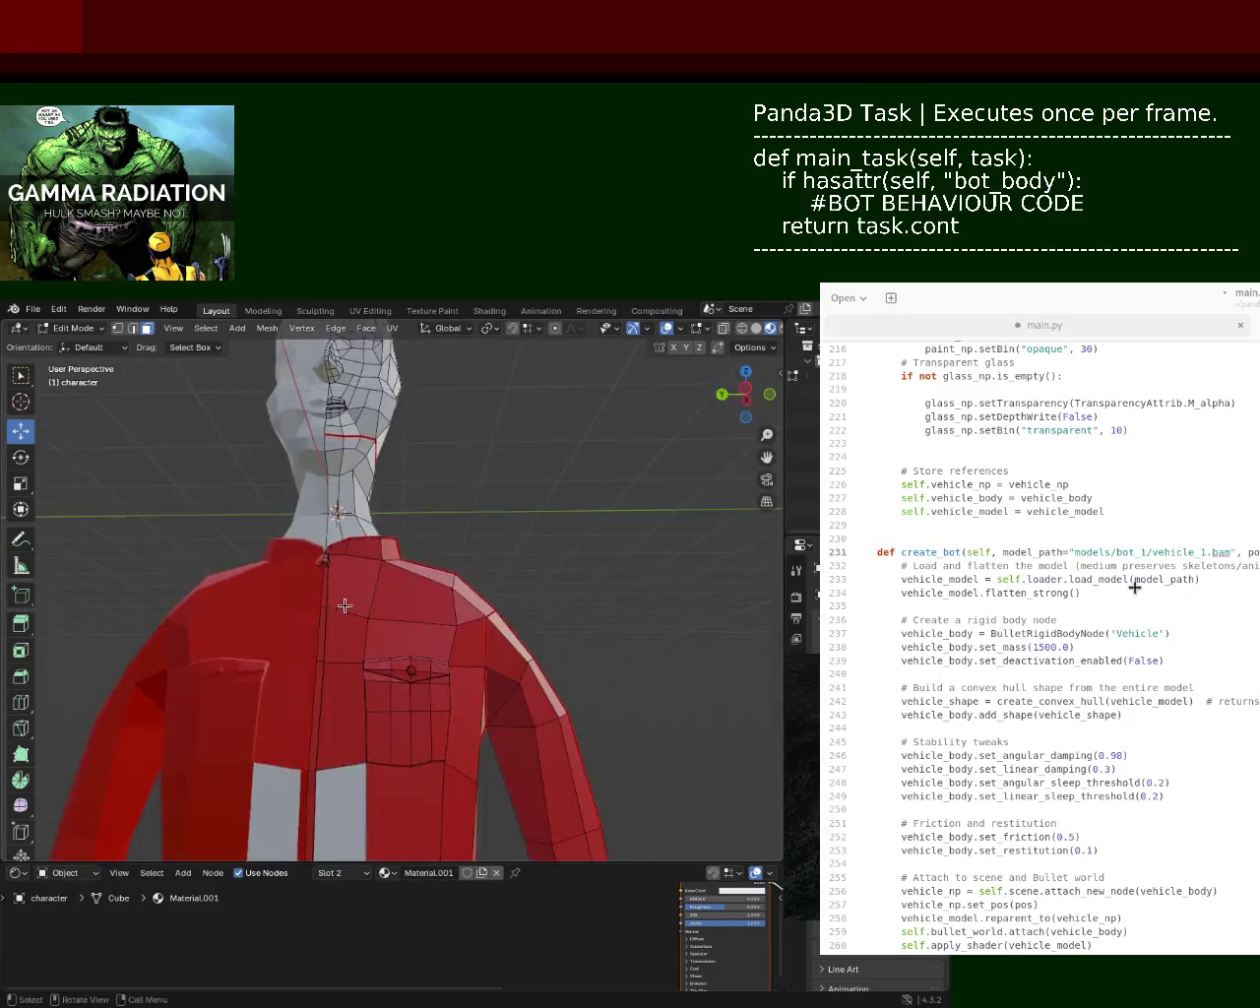
{"action": "scroll", "coordinate": [338, 481], "scroll_direction": "up", "scroll_amount": 3}
{"action": "scroll", "coordinate": [339, 482], "scroll_direction": "down", "scroll_amount": 3}
{"action": "scroll", "coordinate": [364, 542], "scroll_direction": "down", "scroll_amount": 2}
{"action": "mouse_move", "coordinate": [391, 599]}
{"action": "middle_mouse_down"}
{"action": "mouse_move", "coordinate": [408, 501]}
{"action": "mouse_move", "coordinate": [386, 559]}
{"action": "middle_mouse_up"}
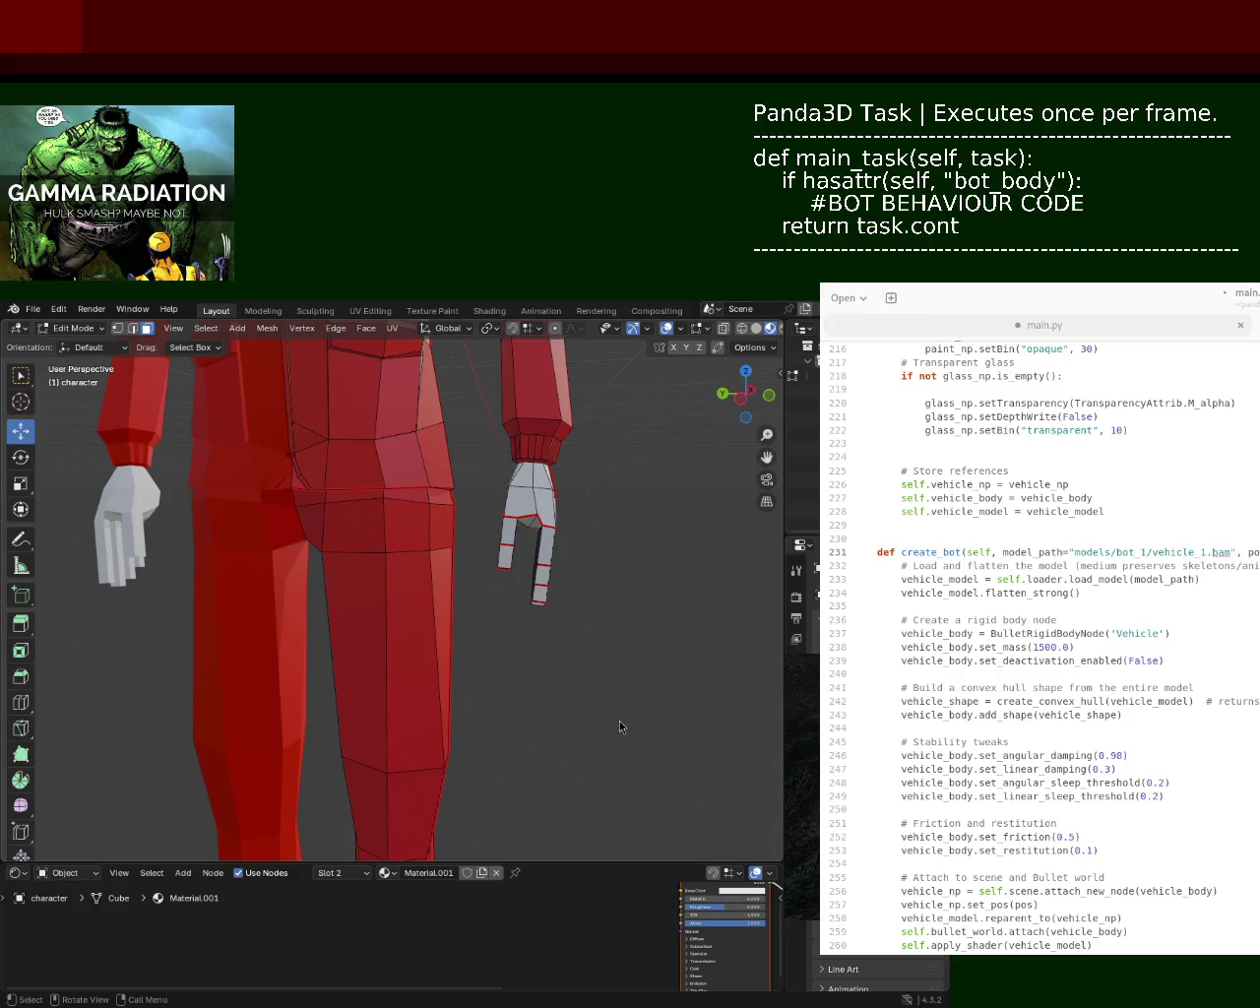
- Zoom and pan up from the legs to the head, orbiting so the face looks ahead
{"action": "scroll", "coordinate": [438, 487], "scroll_direction": "down", "scroll_amount": 5}
{"action": "scroll", "coordinate": [472, 487], "scroll_direction": "up", "scroll_amount": 5}
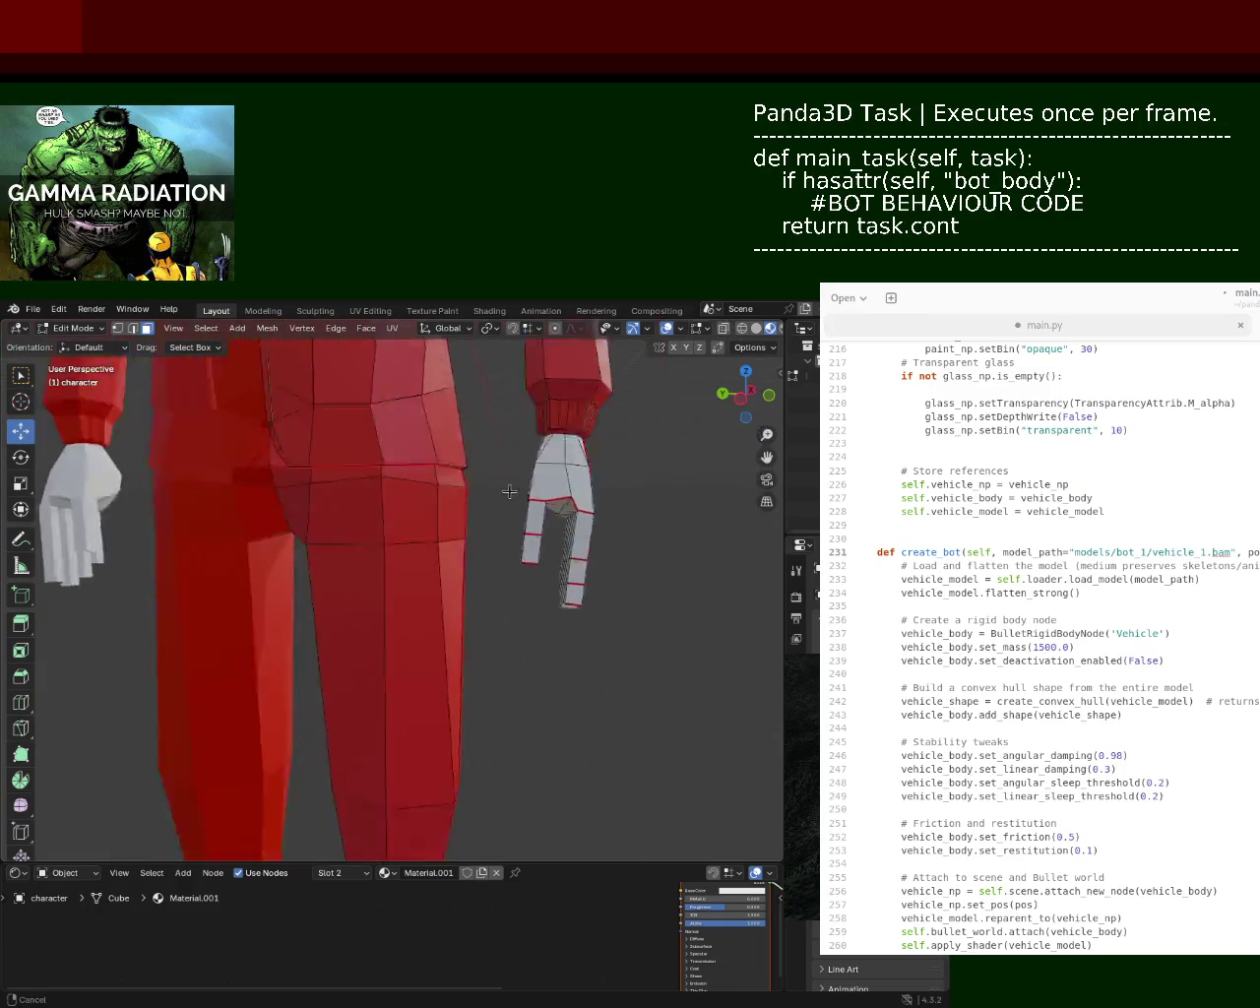
{"action": "mouse_move", "coordinate": [419, 402]}
{"action": "middle_mouse_down", "text": "shift"}
{"action": "mouse_move", "coordinate": [415, 558]}
{"action": "mouse_move", "coordinate": [436, 590]}
{"action": "middle_mouse_up", "text": "shift"}
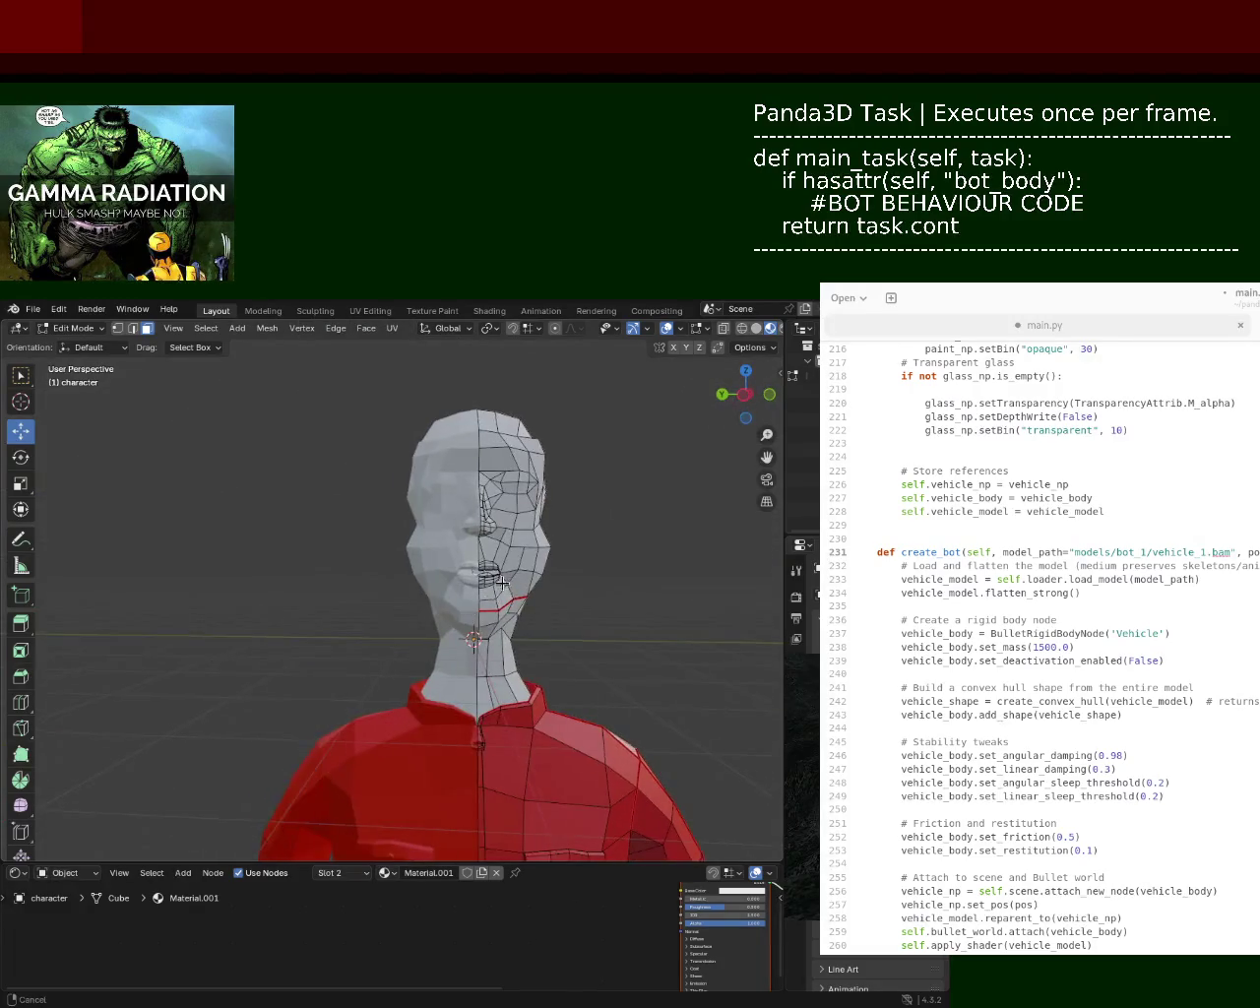
{"action": "scroll", "coordinate": [431, 570], "scroll_direction": "up", "scroll_amount": 4}
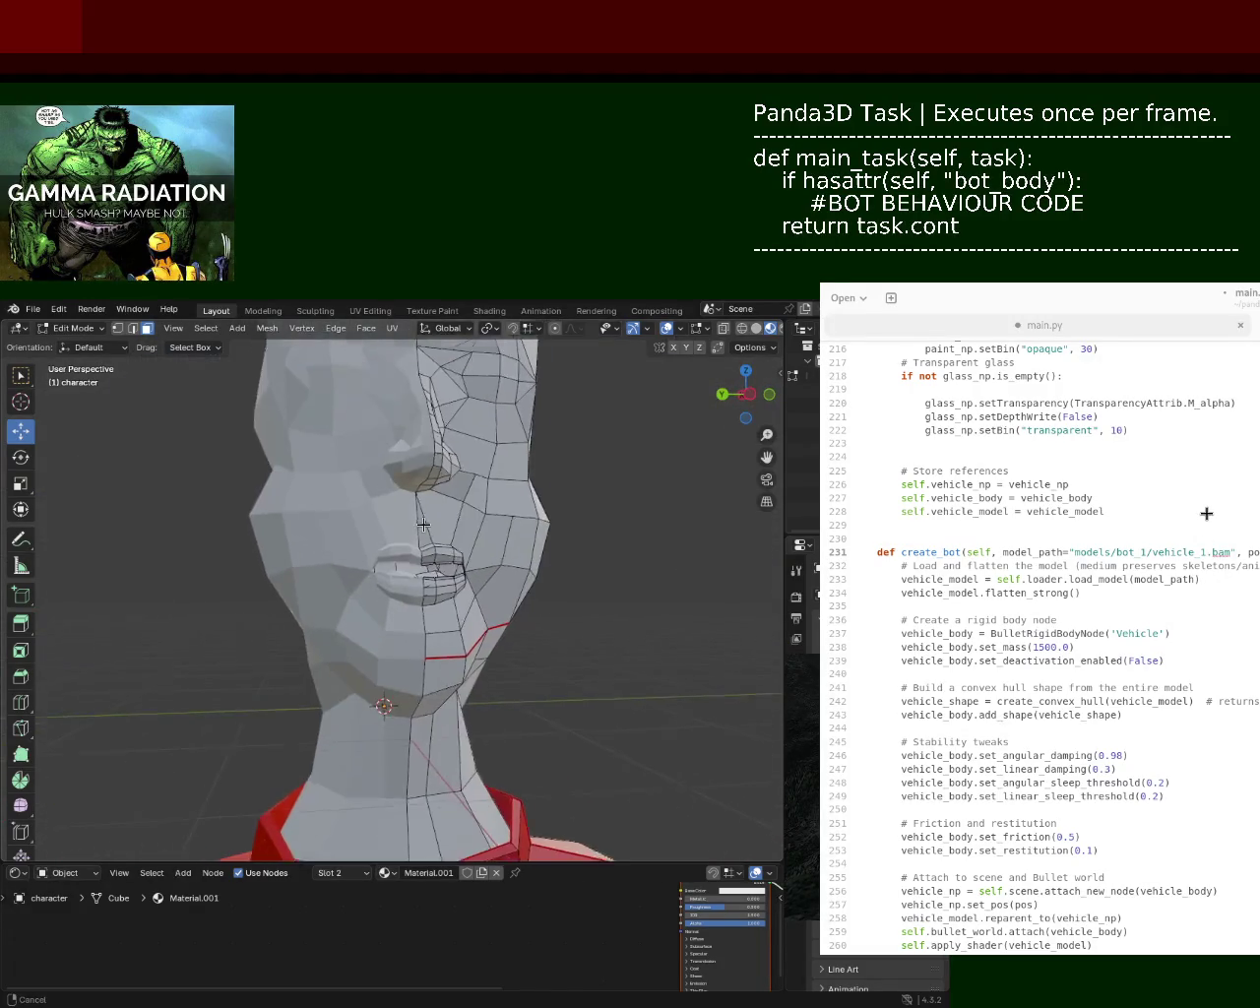
{"action": "middle_click_drag", "start_coordinate": [427, 542], "coordinate": [318, 461]}
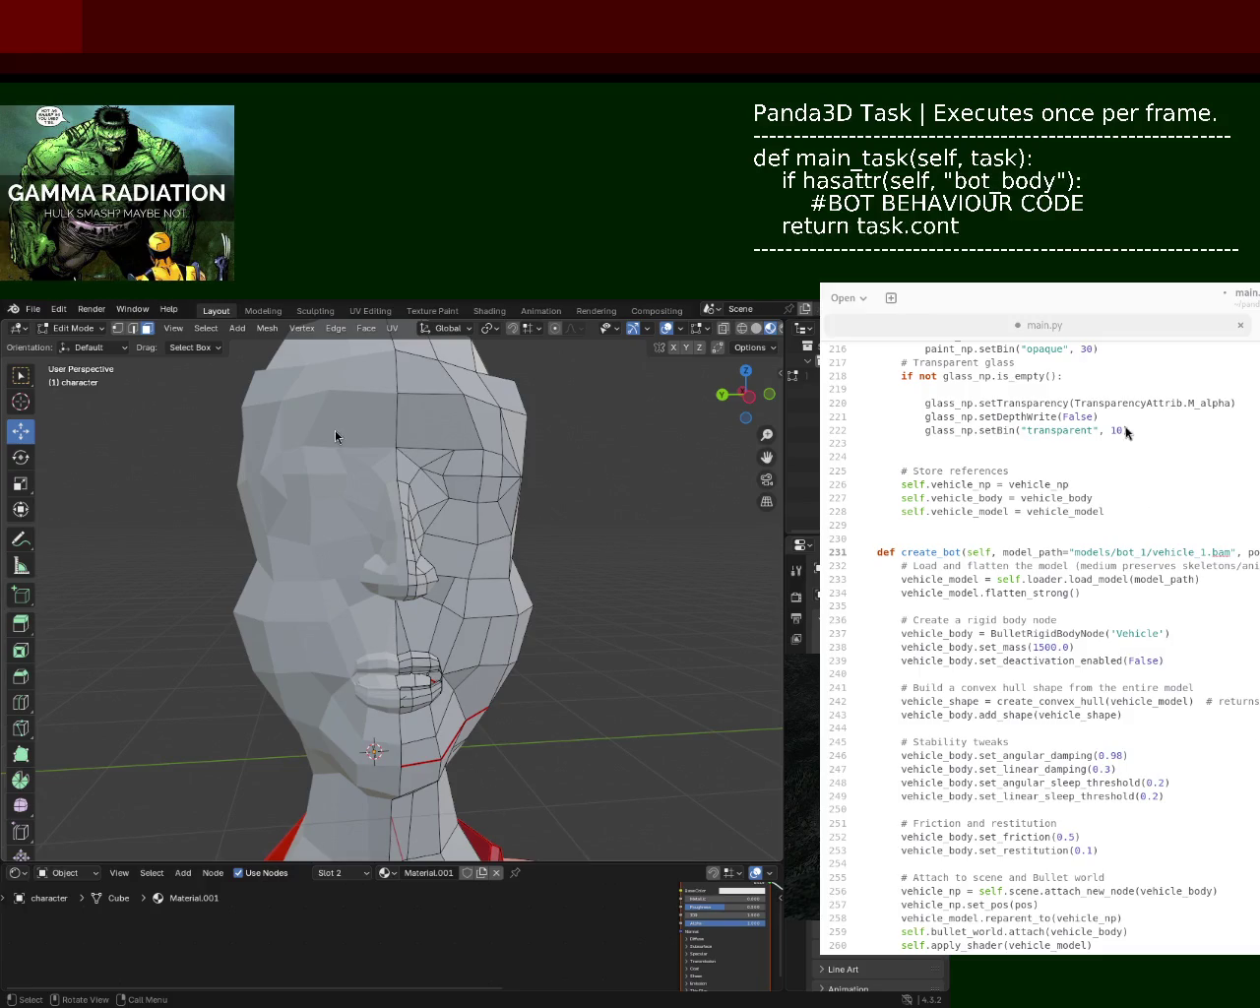
- Reposition the GNOME Text Editor window showing main.py
{"action": "left_click_drag", "start_coordinate": [972, 594], "coordinate": [935, 648], "text": "super"}
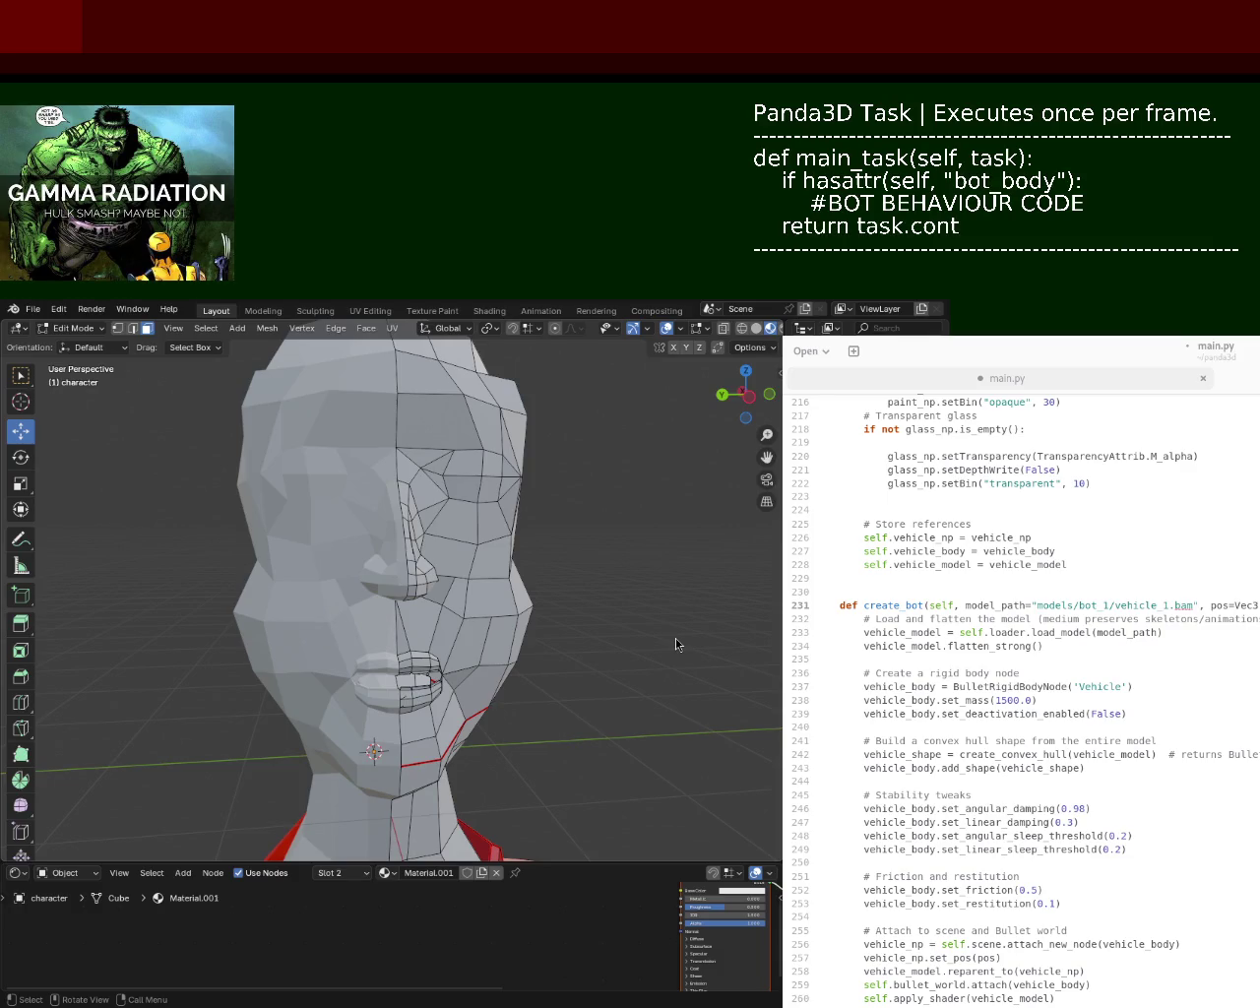
- Drag the main.py editor window left and up over Blender so its full code lines are visible
{"action": "left_click_drag", "start_coordinate": [1217, 350], "coordinate": [974, 266]}
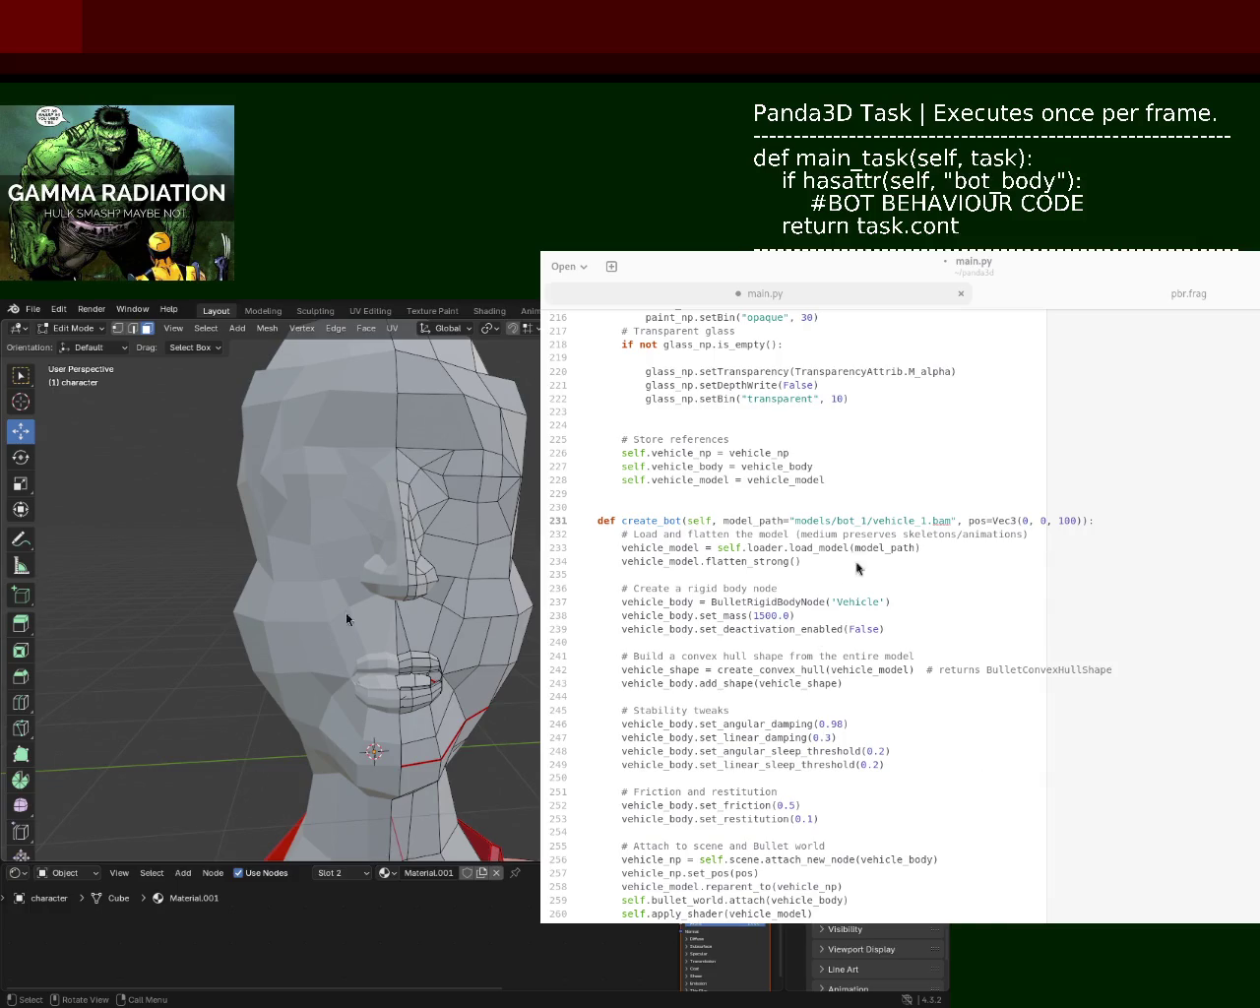
{"action": "left_click", "coordinate": [854, 520]}
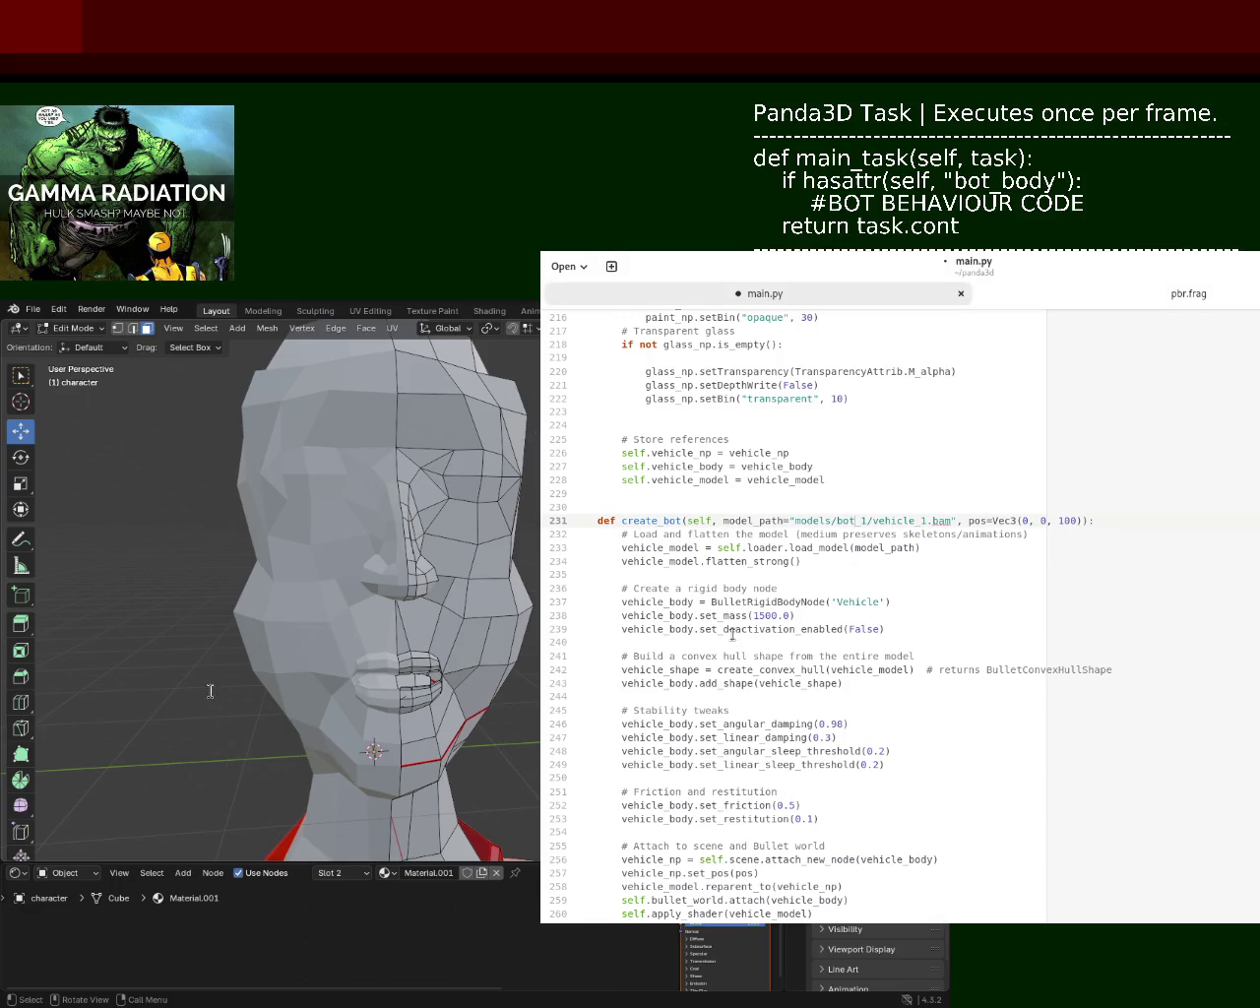
{"action": "mouse_move", "coordinate": [591, 514]}
{"action": "left_mouse_down"}
{"action": "mouse_move", "coordinate": [852, 799]}
{"action": "mouse_move", "coordinate": [576, 518]}
{"action": "mouse_move", "coordinate": [591, 622]}
{"action": "left_mouse_up"}
{"action": "left_click", "coordinate": [852, 815]}
{"action": "left_click", "coordinate": [740, 557]}
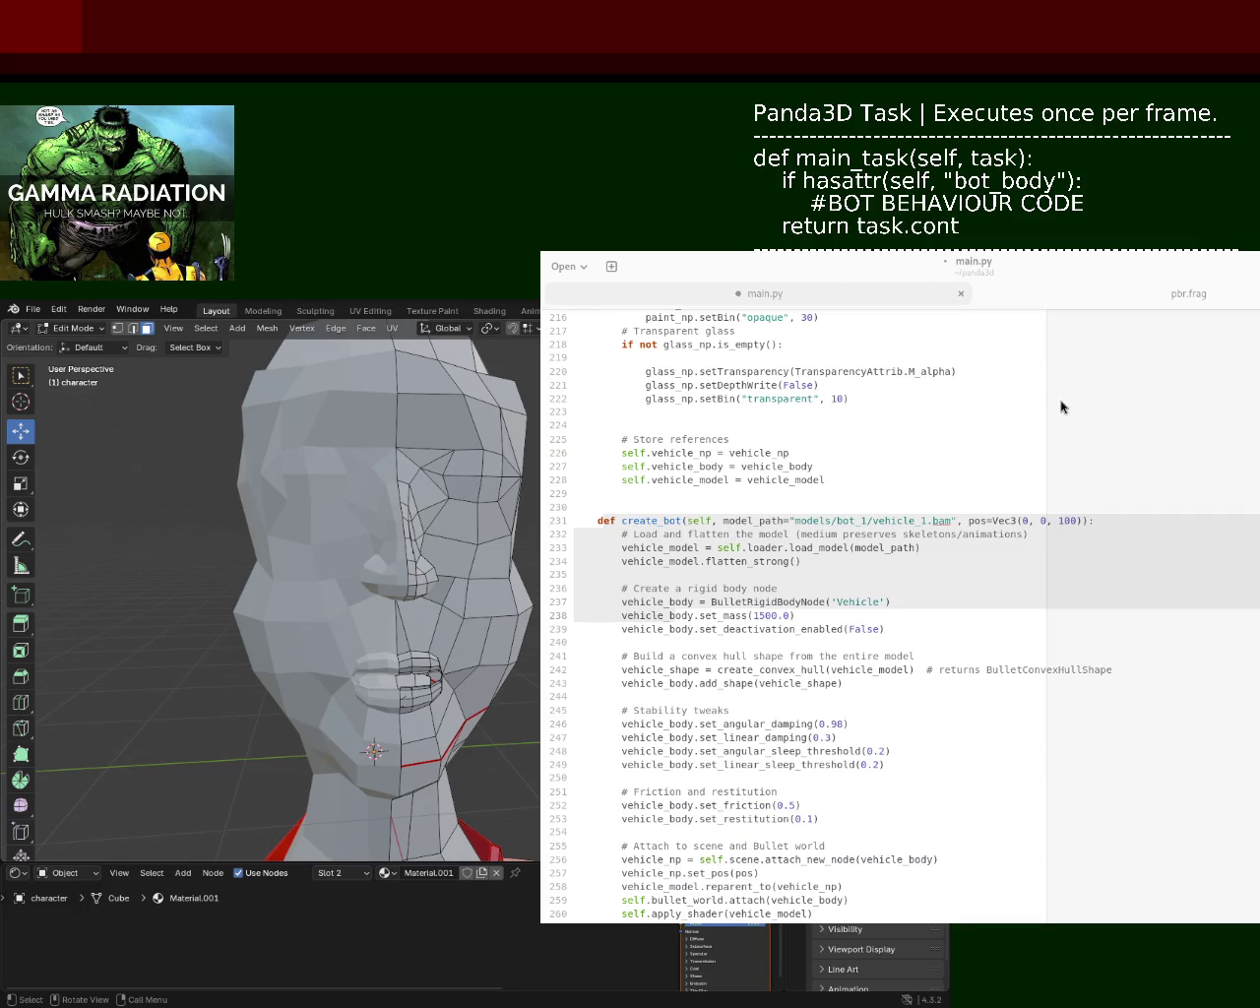
{"action": "left_click", "coordinate": [859, 591]}
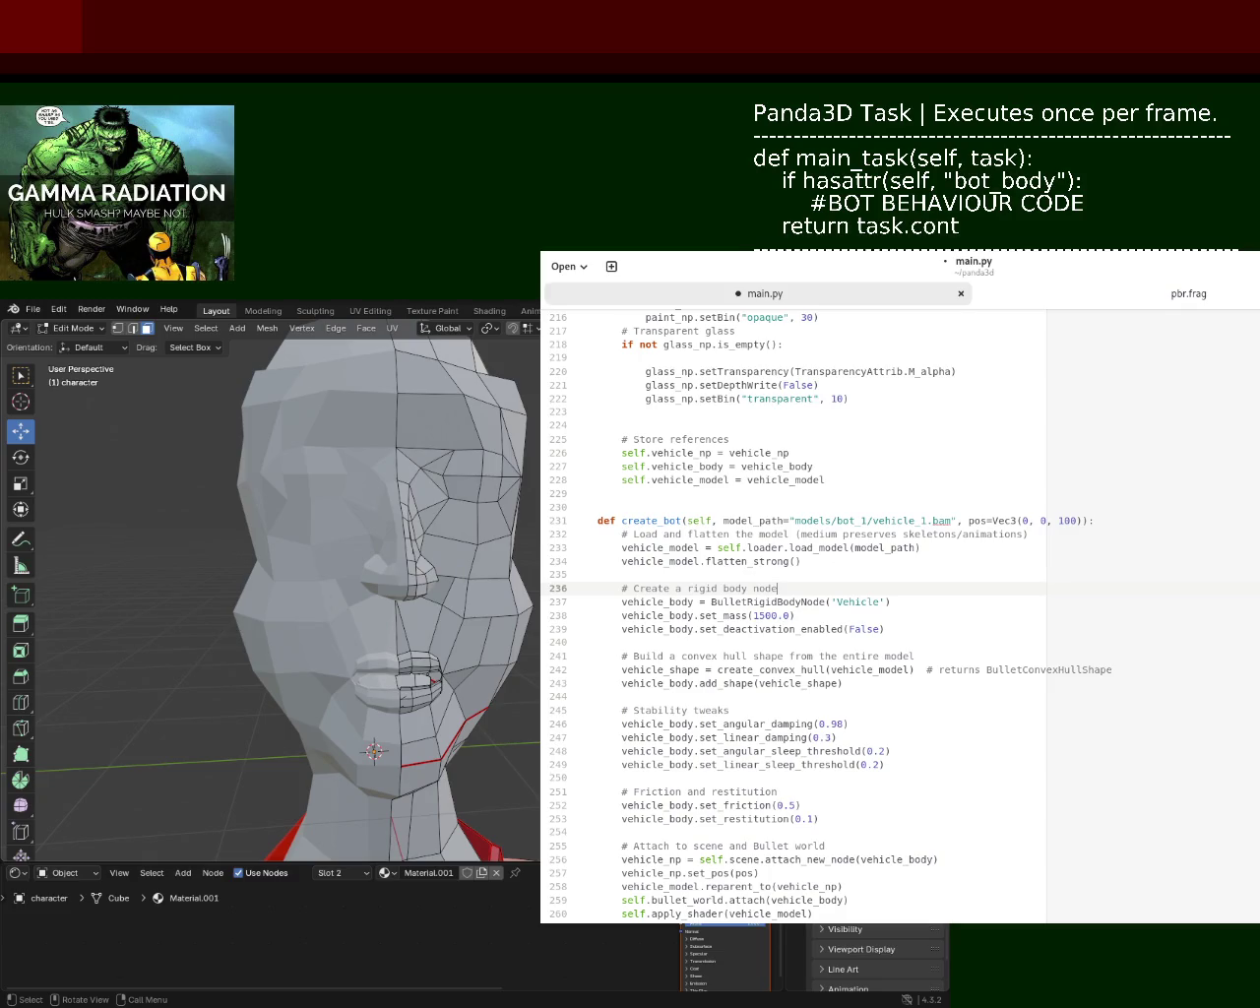
{"action": "scroll", "coordinate": [792, 615], "scroll_direction": "up", "scroll_amount": 3}
{"action": "scroll", "coordinate": [792, 615], "scroll_direction": "down", "scroll_amount": 10}
{"action": "scroll", "coordinate": [792, 615], "scroll_direction": "up", "scroll_amount": 5}
{"action": "scroll", "coordinate": [792, 615], "scroll_direction": "up", "scroll_amount": 2}
{"action": "scroll", "coordinate": [792, 615], "scroll_direction": "down", "scroll_amount": 2}
{"action": "scroll", "coordinate": [792, 615], "scroll_direction": "down", "scroll_amount": 1}
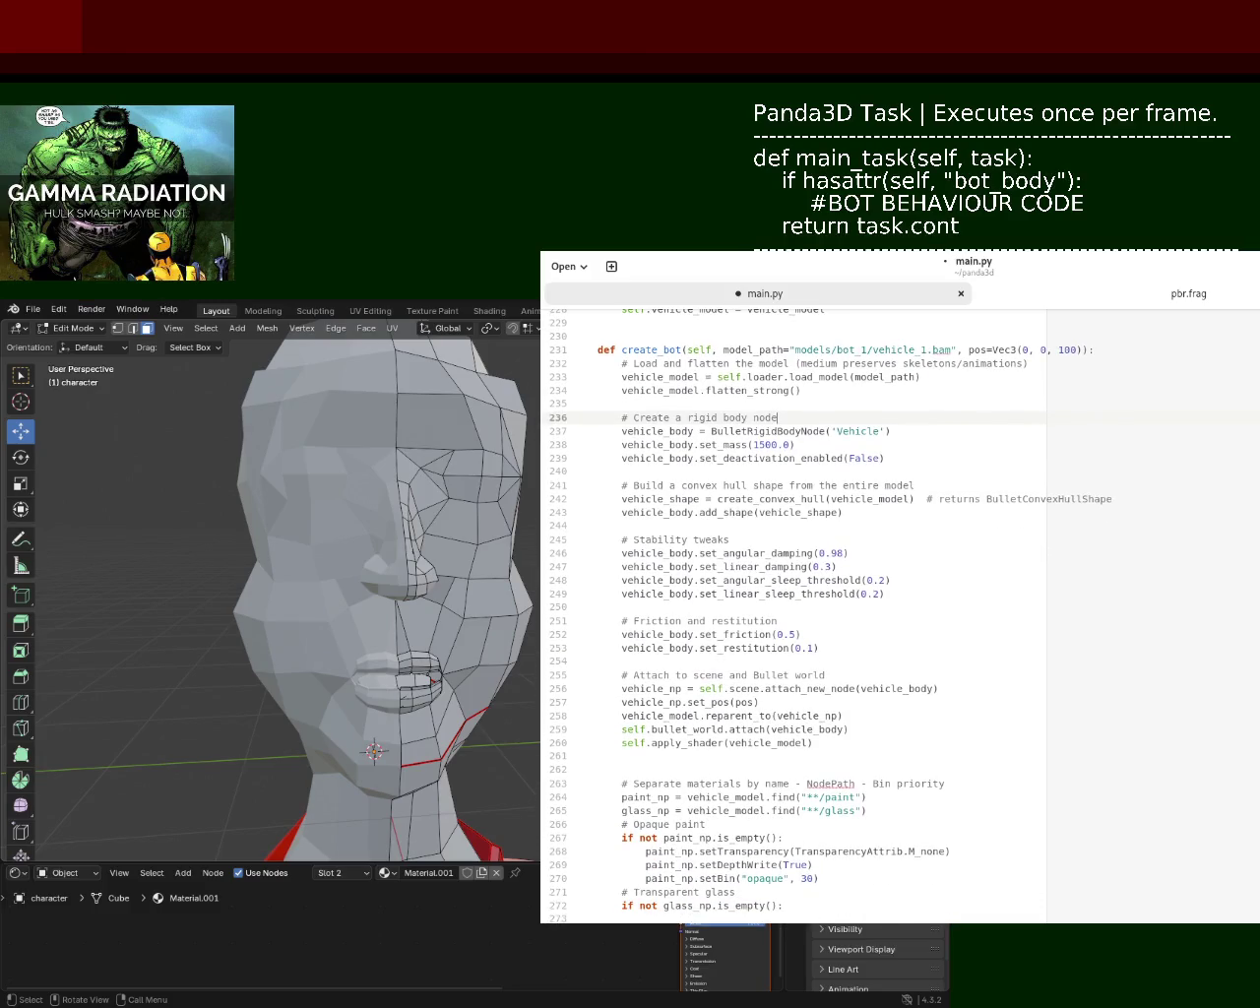
{"action": "scroll", "coordinate": [793, 616], "scroll_direction": "up", "scroll_amount": 1}
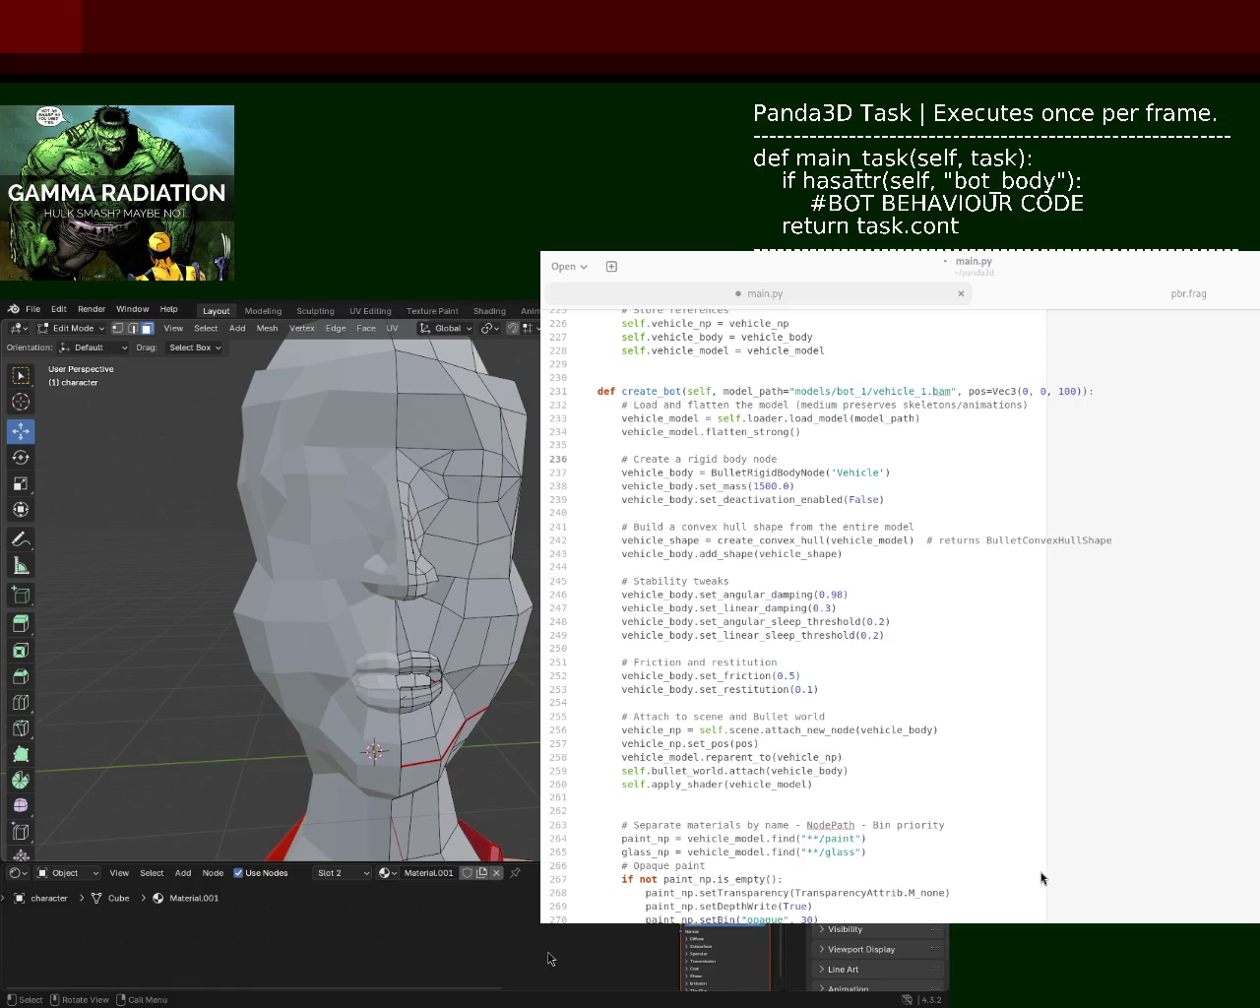
{"action": "left_click", "coordinate": [1063, 391]}
{"action": "left_click", "coordinate": [1015, 459]}
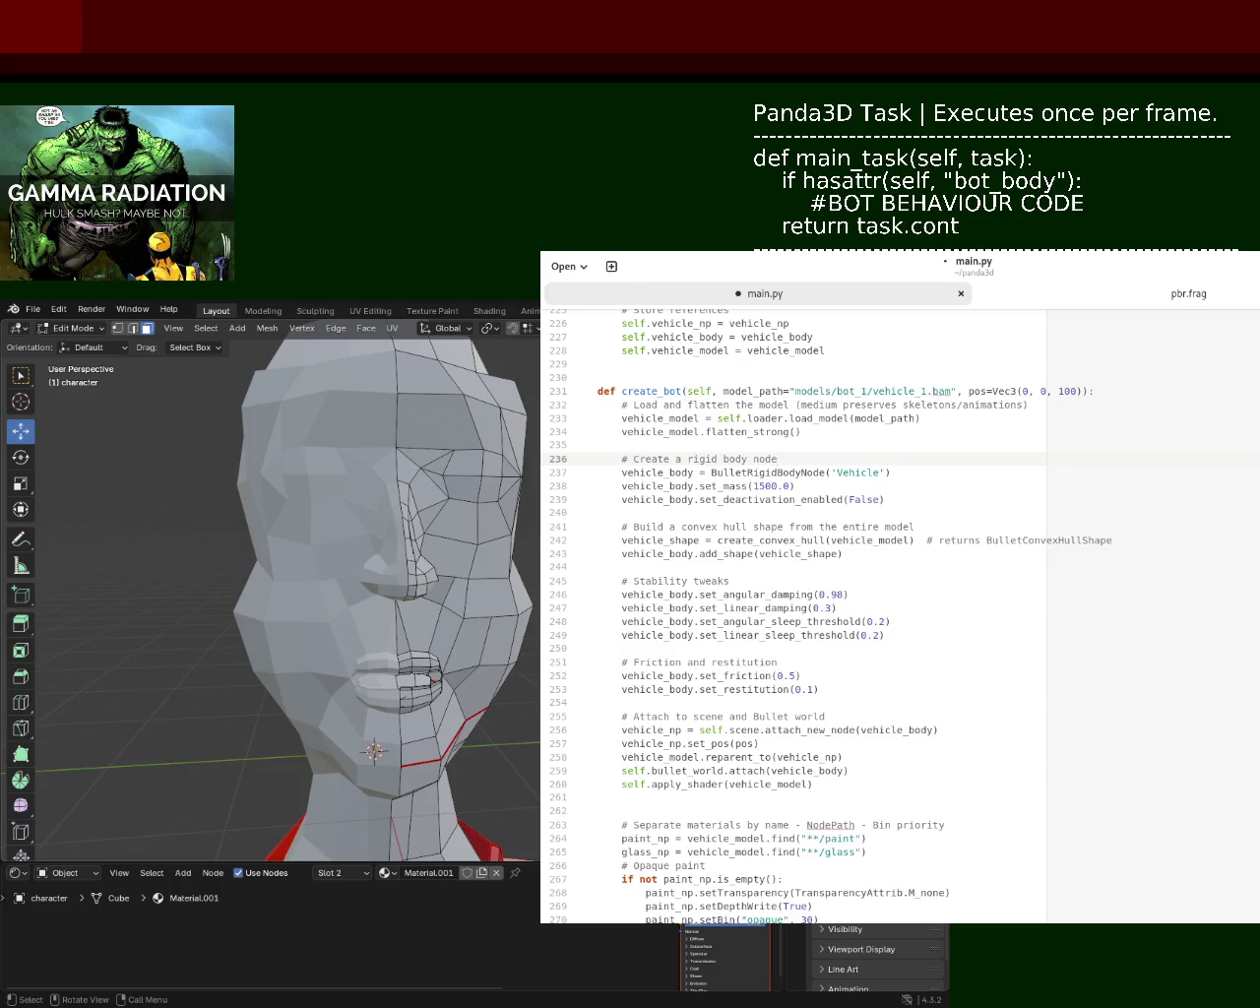
{"action": "scroll", "coordinate": [792, 611], "scroll_direction": "up", "scroll_amount": 3}
{"action": "scroll", "coordinate": [793, 611], "scroll_direction": "up", "scroll_amount": 8}
{"action": "scroll", "coordinate": [793, 610], "scroll_direction": "up", "scroll_amount": 20}
{"action": "scroll", "coordinate": [792, 610], "scroll_direction": "down", "scroll_amount": 8}
{"action": "scroll", "coordinate": [762, 507], "scroll_direction": "down", "scroll_amount": 20}
{"action": "scroll", "coordinate": [762, 507], "scroll_direction": "down", "scroll_amount": 13}
{"action": "scroll", "coordinate": [762, 507], "scroll_direction": "down", "scroll_amount": 7}
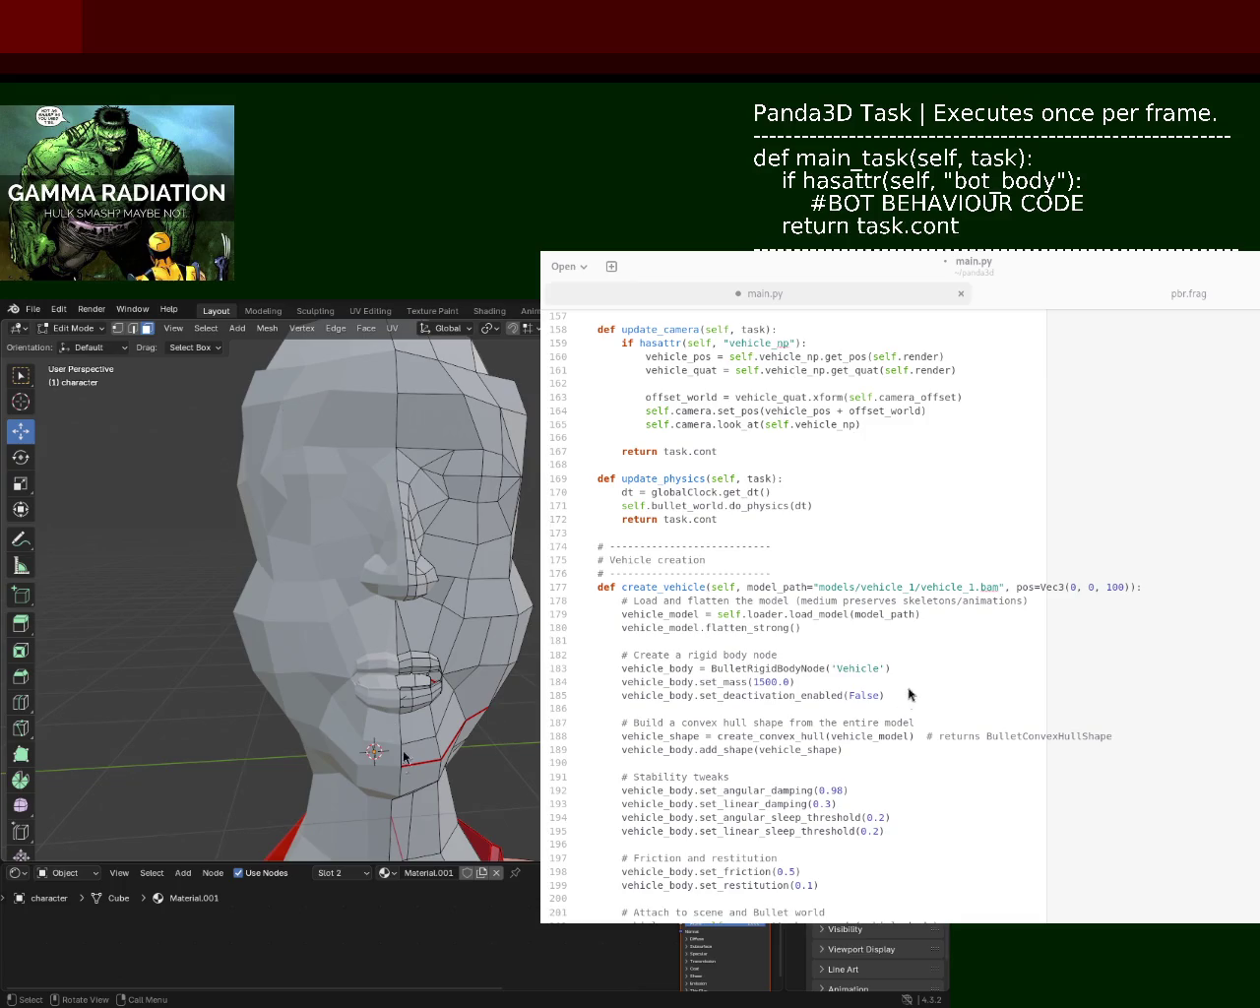
{"action": "left_click", "coordinate": [950, 340]}
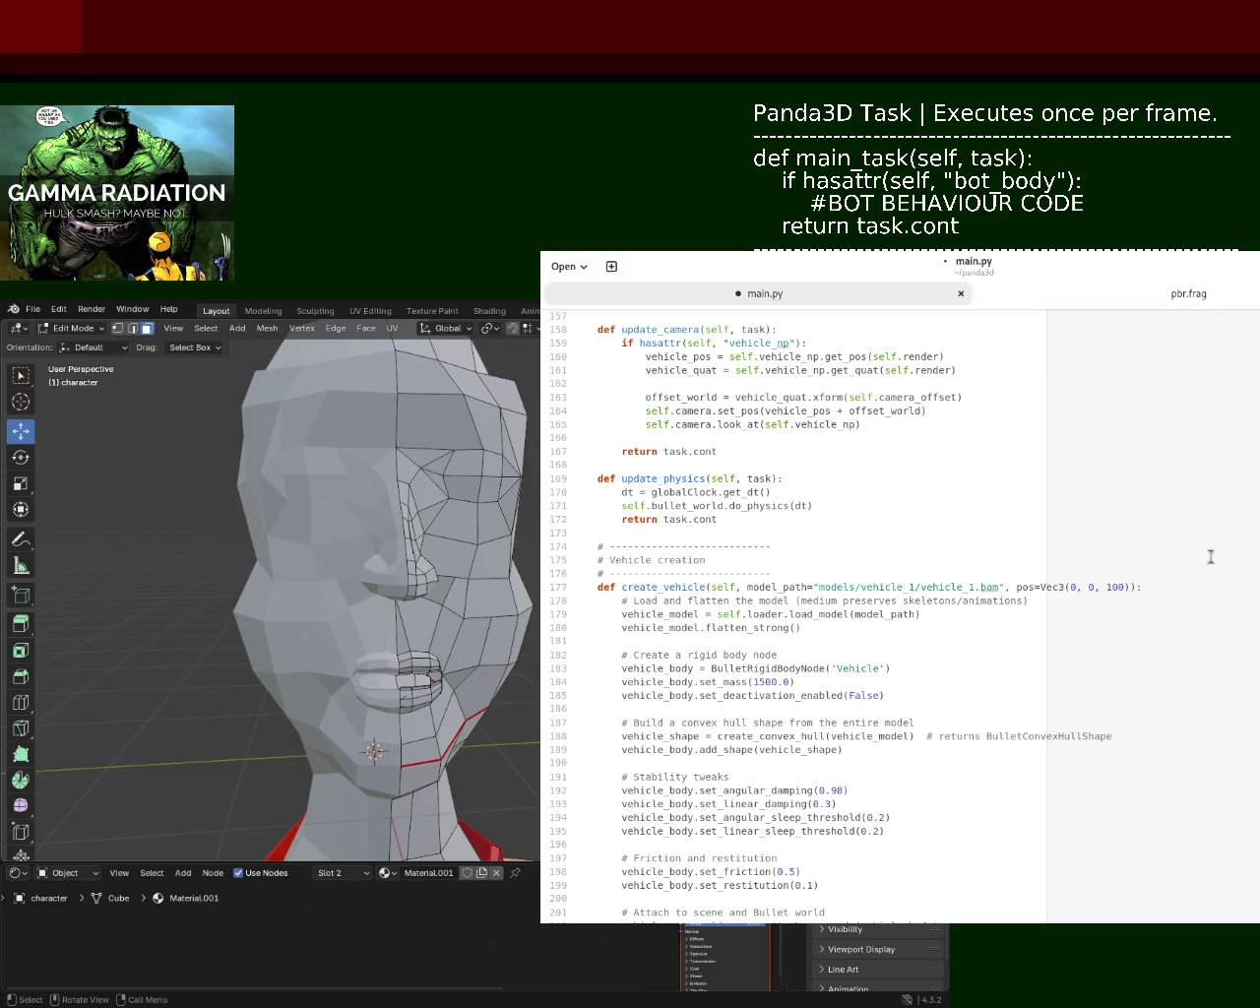
{"action": "scroll", "coordinate": [850, 481], "scroll_direction": "up", "scroll_amount": 20}
{"action": "scroll", "coordinate": [851, 481], "scroll_direction": "up", "scroll_amount": 20}
{"action": "scroll", "coordinate": [850, 481], "scroll_direction": "down", "scroll_amount": 15}
{"action": "scroll", "coordinate": [850, 482], "scroll_direction": "down", "scroll_amount": 8}
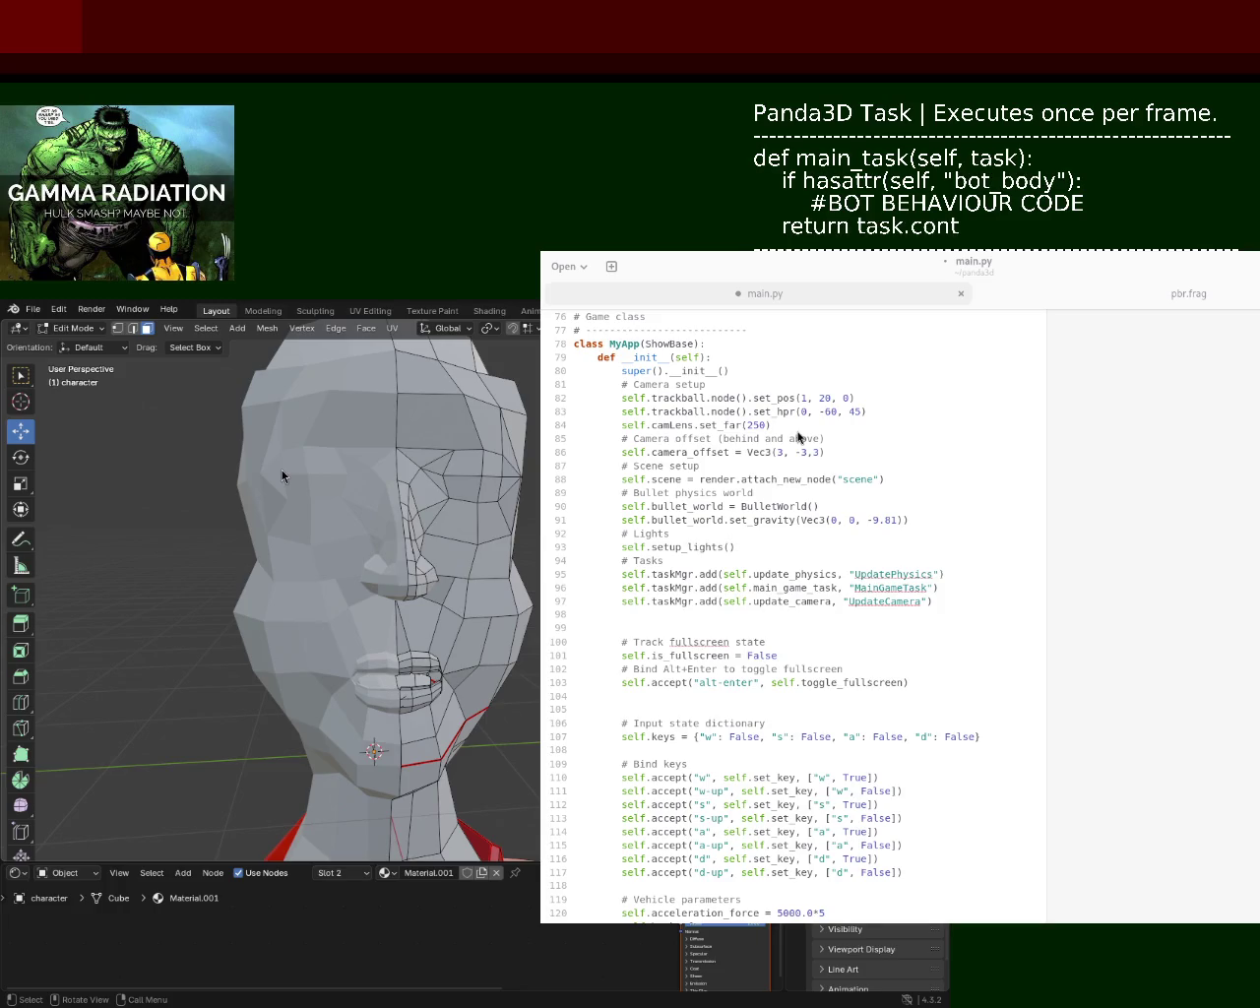
{"action": "left_click", "coordinate": [970, 520]}
{"action": "key", "text": "ctrl+Home"}
{"action": "key", "text": "ctrl+End"}
{"action": "scroll", "coordinate": [793, 610], "scroll_direction": "up", "scroll_amount": 10}
{"action": "scroll", "coordinate": [792, 610], "scroll_direction": "up", "scroll_amount": 10}
{"action": "scroll", "coordinate": [792, 610], "scroll_direction": "up", "scroll_amount": 10}
{"action": "scroll", "coordinate": [792, 610], "scroll_direction": "up", "scroll_amount": 10}
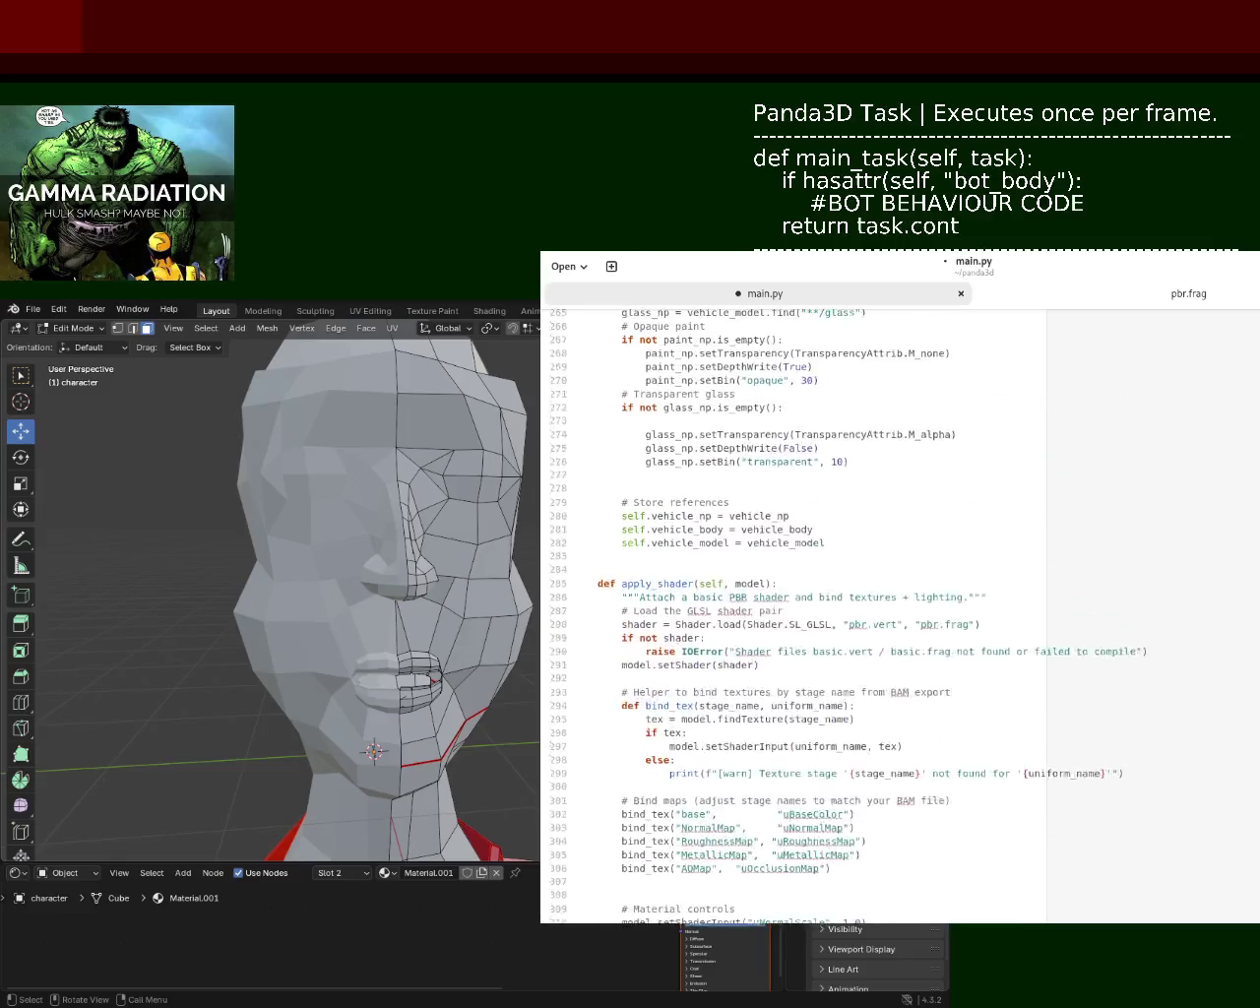
{"action": "scroll", "coordinate": [1201, 681], "scroll_direction": "up", "scroll_amount": 3}
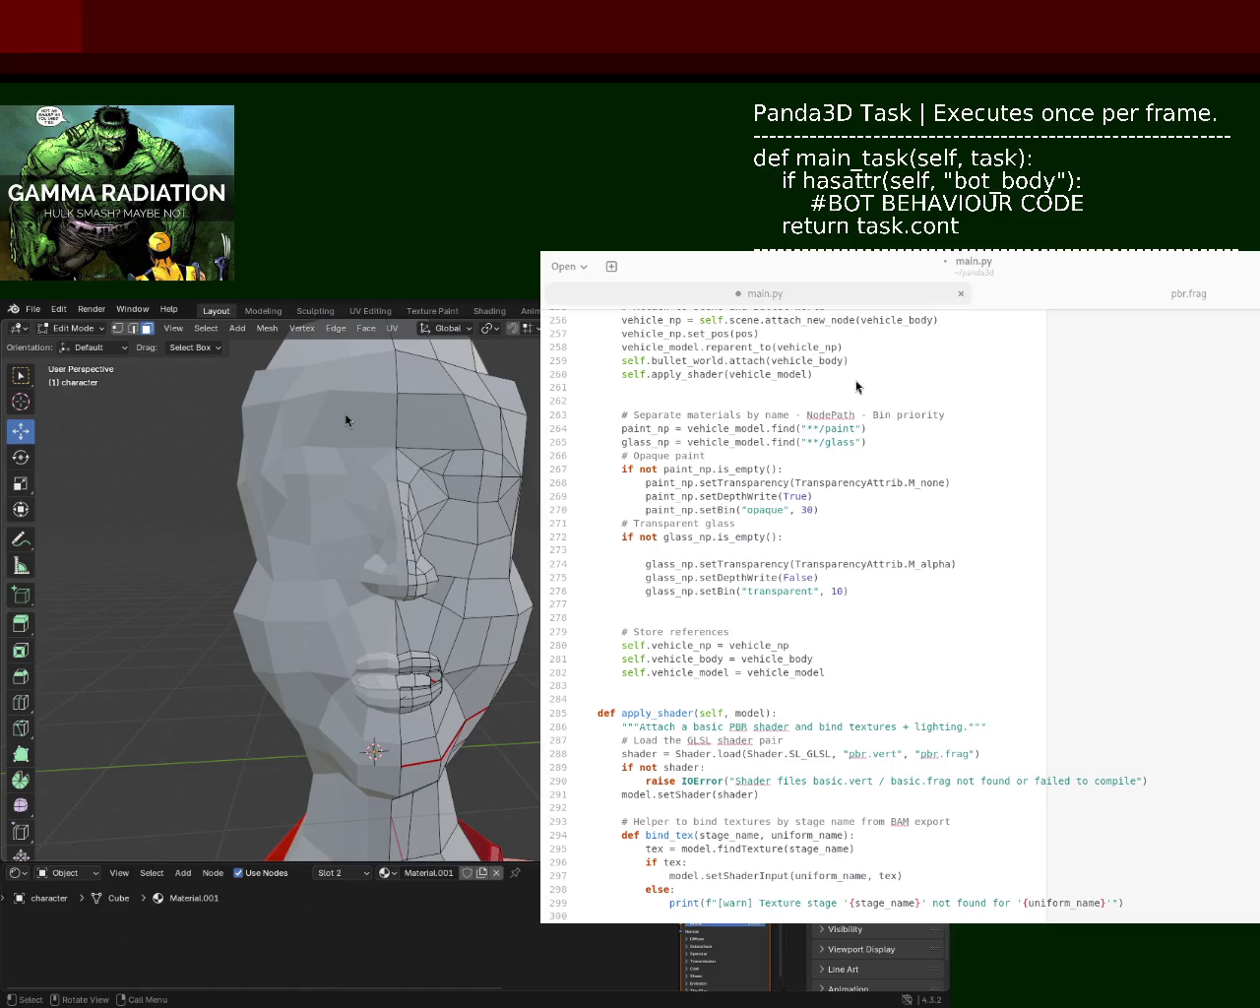
- Remove the empty line 62 after the print call in main.py and save the file
{"action": "left_click", "coordinate": [1128, 408]}
{"action": "scroll", "coordinate": [792, 610], "scroll_direction": "up", "scroll_amount": 15}
{"action": "scroll", "coordinate": [792, 610], "scroll_direction": "up", "scroll_amount": 10}
{"action": "scroll", "coordinate": [792, 610], "scroll_direction": "down", "scroll_amount": 5}
{"action": "scroll", "coordinate": [792, 610], "scroll_direction": "down", "scroll_amount": 5}
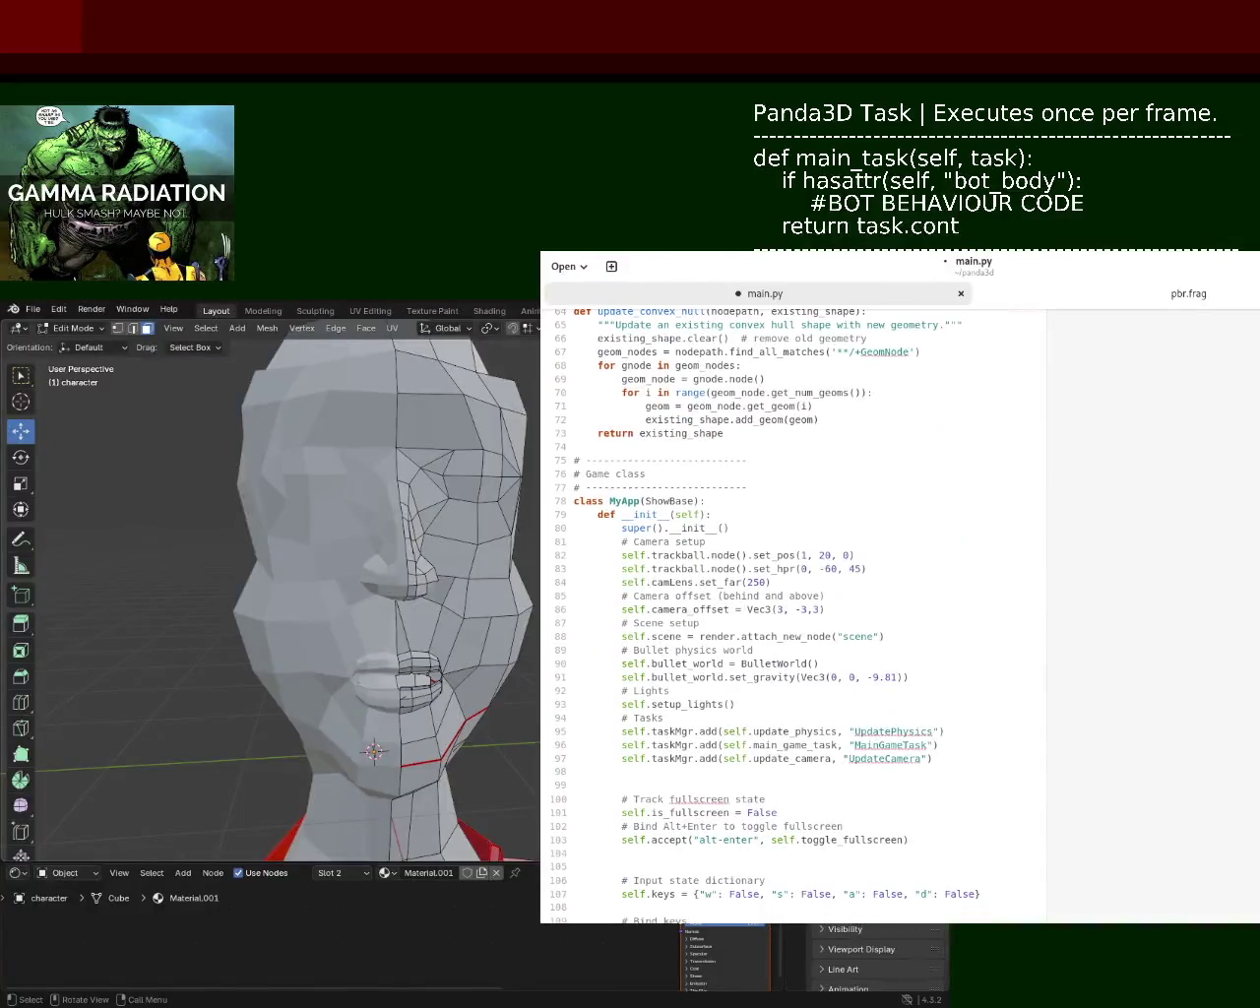
{"action": "scroll", "coordinate": [792, 610], "scroll_direction": "down", "scroll_amount": 3}
{"action": "scroll", "coordinate": [793, 610], "scroll_direction": "down", "scroll_amount": 5}
{"action": "scroll", "coordinate": [792, 610], "scroll_direction": "down", "scroll_amount": 4}
{"action": "scroll", "coordinate": [792, 610], "scroll_direction": "down", "scroll_amount": 7}
{"action": "scroll", "coordinate": [792, 611], "scroll_direction": "down", "scroll_amount": 7}
{"action": "scroll", "coordinate": [792, 610], "scroll_direction": "down", "scroll_amount": 11}
{"action": "scroll", "coordinate": [792, 610], "scroll_direction": "down", "scroll_amount": 20}
{"action": "scroll", "coordinate": [793, 610], "scroll_direction": "down", "scroll_amount": 11}
{"action": "scroll", "coordinate": [792, 610], "scroll_direction": "up", "scroll_amount": 12}
{"action": "scroll", "coordinate": [792, 610], "scroll_direction": "up", "scroll_amount": 9}
{"action": "scroll", "coordinate": [792, 610], "scroll_direction": "up", "scroll_amount": 8}
{"action": "scroll", "coordinate": [792, 610], "scroll_direction": "up", "scroll_amount": 7}
{"action": "scroll", "coordinate": [793, 610], "scroll_direction": "up", "scroll_amount": 3}
{"action": "scroll", "coordinate": [792, 610], "scroll_direction": "up", "scroll_amount": 8}
{"action": "scroll", "coordinate": [792, 610], "scroll_direction": "up", "scroll_amount": 5}
{"action": "scroll", "coordinate": [792, 610], "scroll_direction": "up", "scroll_amount": 8}
{"action": "scroll", "coordinate": [793, 610], "scroll_direction": "up", "scroll_amount": 7}
{"action": "scroll", "coordinate": [793, 610], "scroll_direction": "up", "scroll_amount": 13}
{"action": "scroll", "coordinate": [792, 611], "scroll_direction": "up", "scroll_amount": 10}
{"action": "scroll", "coordinate": [792, 610], "scroll_direction": "up", "scroll_amount": 14}
{"action": "scroll", "coordinate": [792, 610], "scroll_direction": "up", "scroll_amount": 20}
{"action": "scroll", "coordinate": [792, 610], "scroll_direction": "up", "scroll_amount": 2}
{"action": "scroll", "coordinate": [792, 610], "scroll_direction": "down", "scroll_amount": 2}
{"action": "scroll", "coordinate": [793, 611], "scroll_direction": "down", "scroll_amount": 7}
{"action": "scroll", "coordinate": [792, 610], "scroll_direction": "down", "scroll_amount": 1}
{"action": "scroll", "coordinate": [792, 610], "scroll_direction": "down", "scroll_amount": 5}
{"action": "scroll", "coordinate": [792, 610], "scroll_direction": "down", "scroll_amount": 3}
{"action": "scroll", "coordinate": [792, 610], "scroll_direction": "down", "scroll_amount": 3}
{"action": "scroll", "coordinate": [792, 611], "scroll_direction": "up", "scroll_amount": 5}
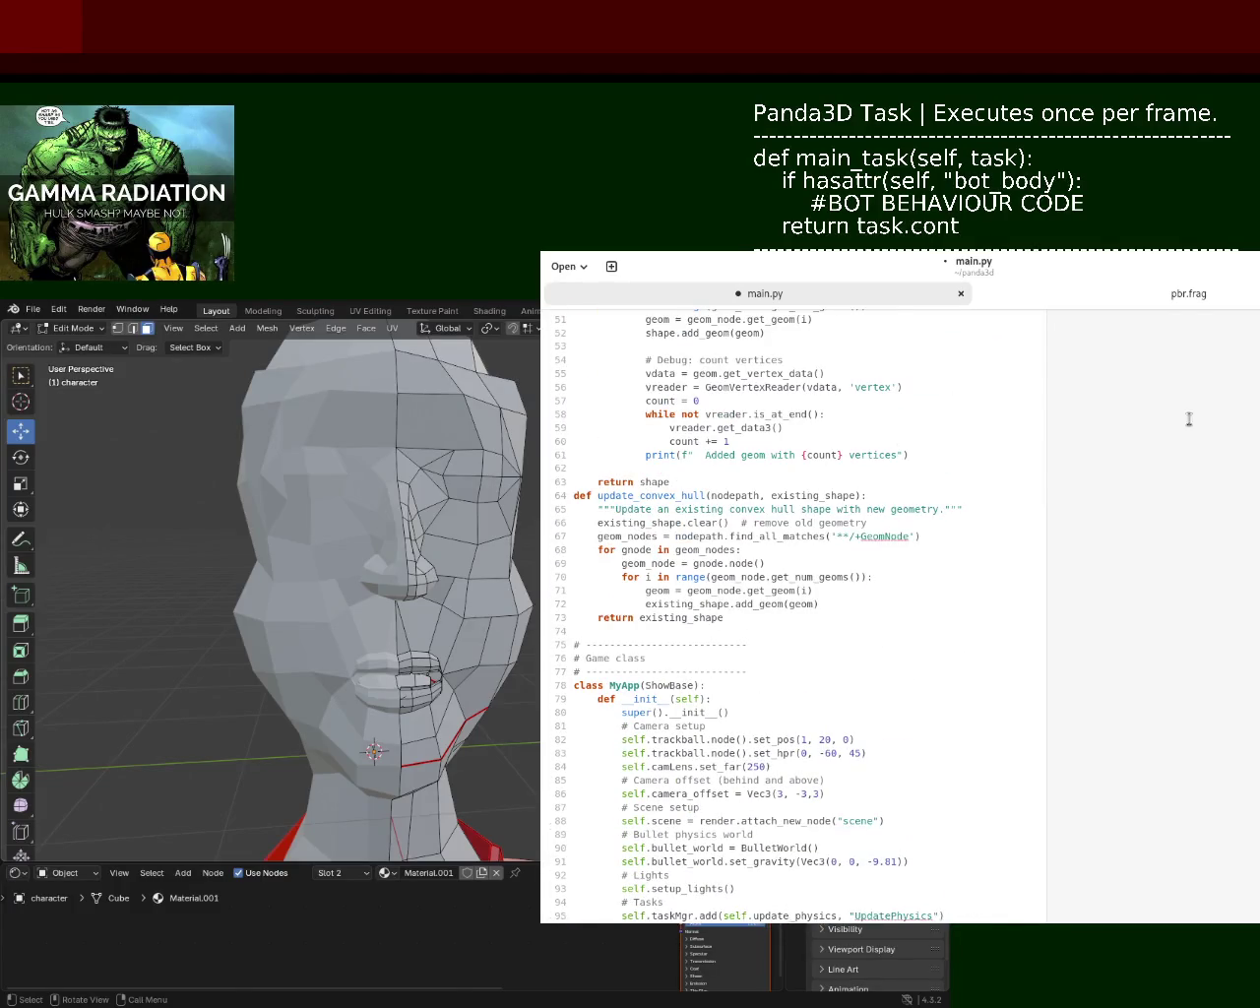
{"action": "left_click", "coordinate": [683, 469]}
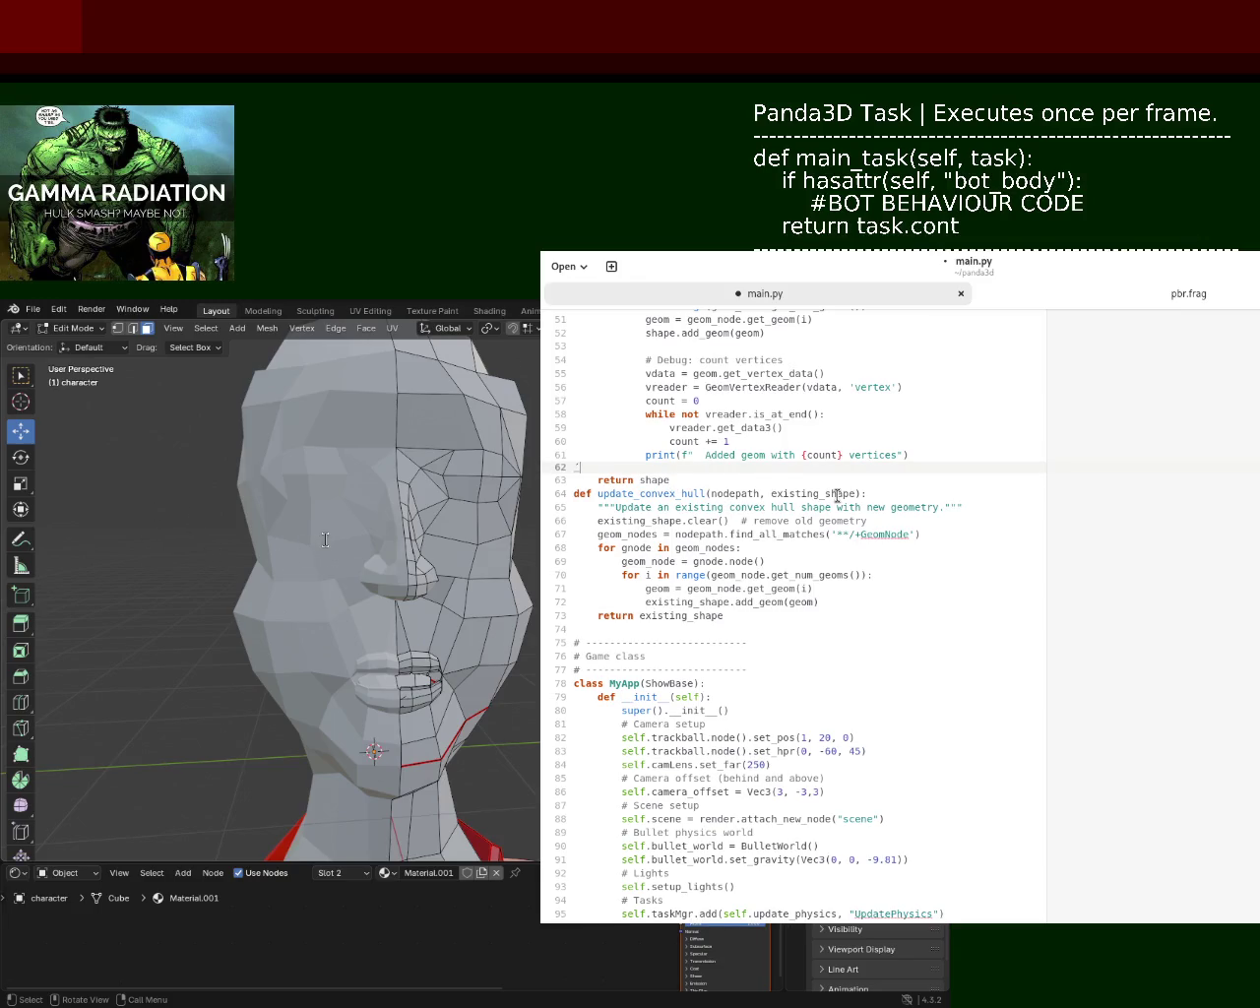
{"action": "key", "text": "BackSpace"}
{"action": "key", "text": "ctrl+s"}
{"action": "left_click", "coordinate": [352, 450]}
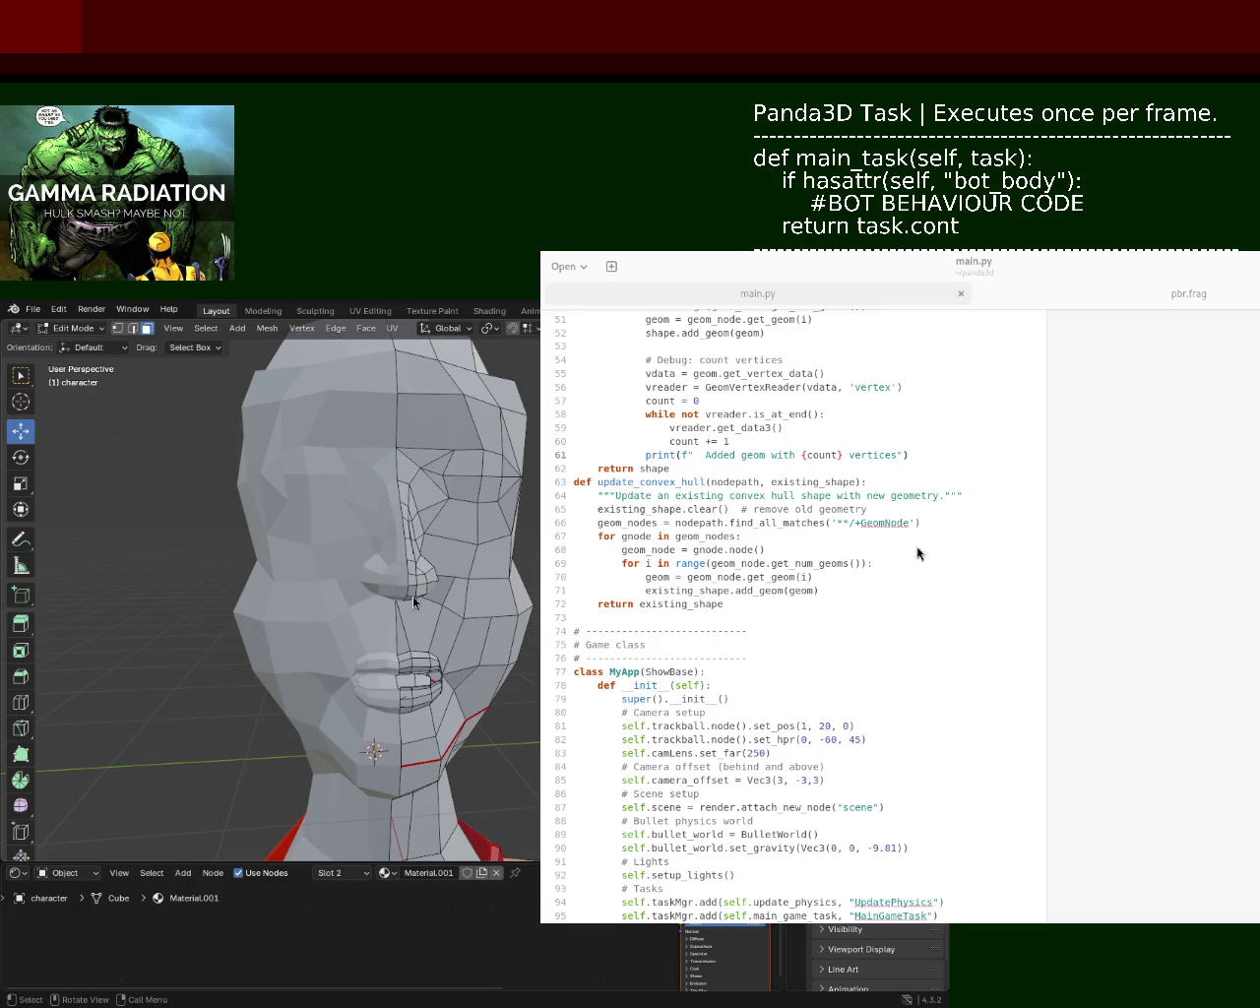
- Delete both surplus blank lines following the load_level(1) call and save main.py
{"action": "left_click", "coordinate": [1142, 381]}
{"action": "key", "text": "ctrl+Home"}
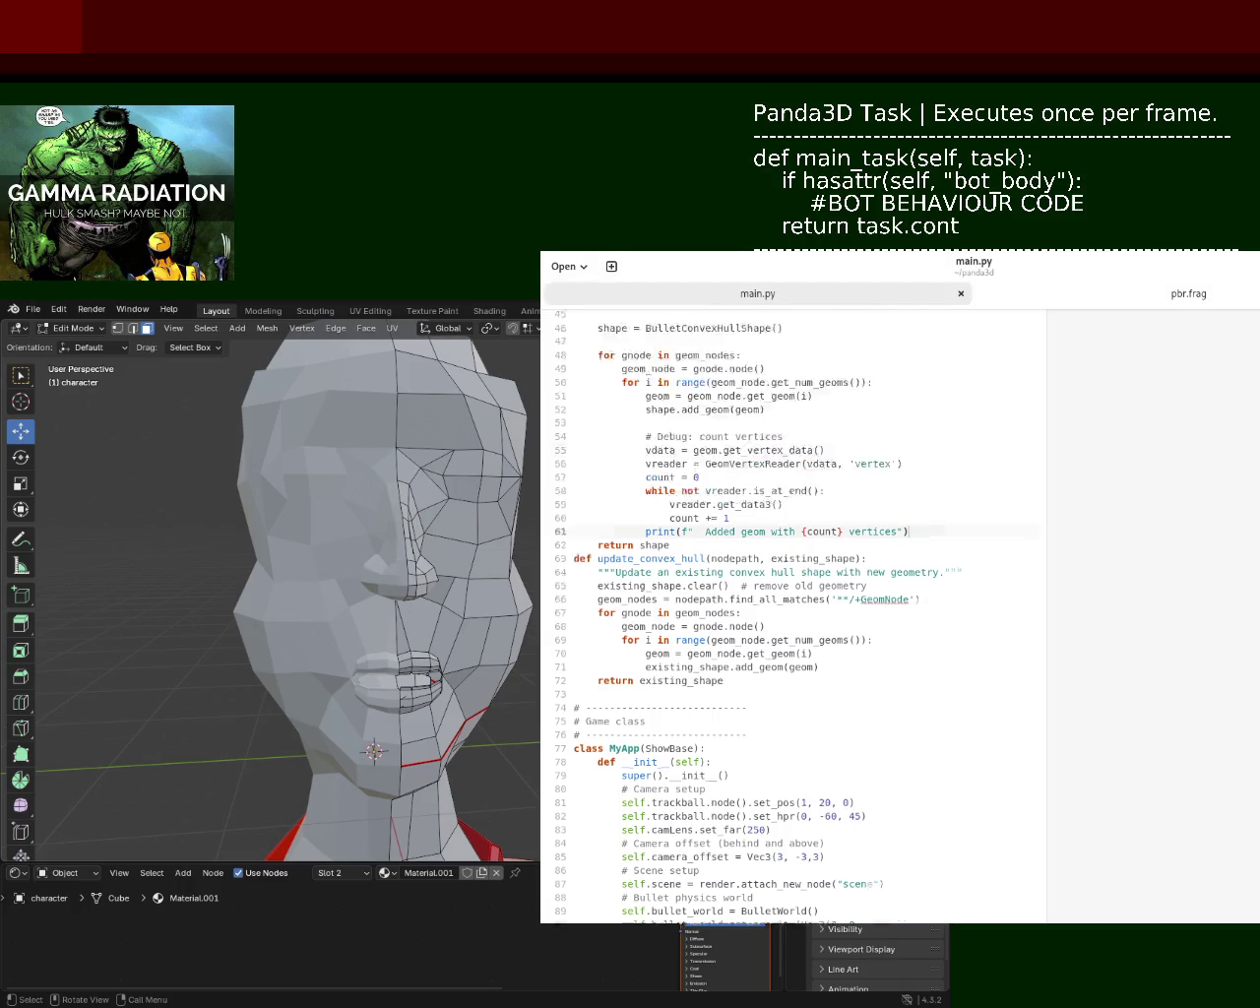
{"action": "scroll", "coordinate": [792, 615], "scroll_direction": "down", "scroll_amount": 10}
{"action": "scroll", "coordinate": [792, 615], "scroll_direction": "down", "scroll_amount": 10}
{"action": "scroll", "coordinate": [793, 615], "scroll_direction": "down", "scroll_amount": 10}
{"action": "scroll", "coordinate": [792, 615], "scroll_direction": "down", "scroll_amount": 10}
{"action": "scroll", "coordinate": [787, 610], "scroll_direction": "up", "scroll_amount": 12}
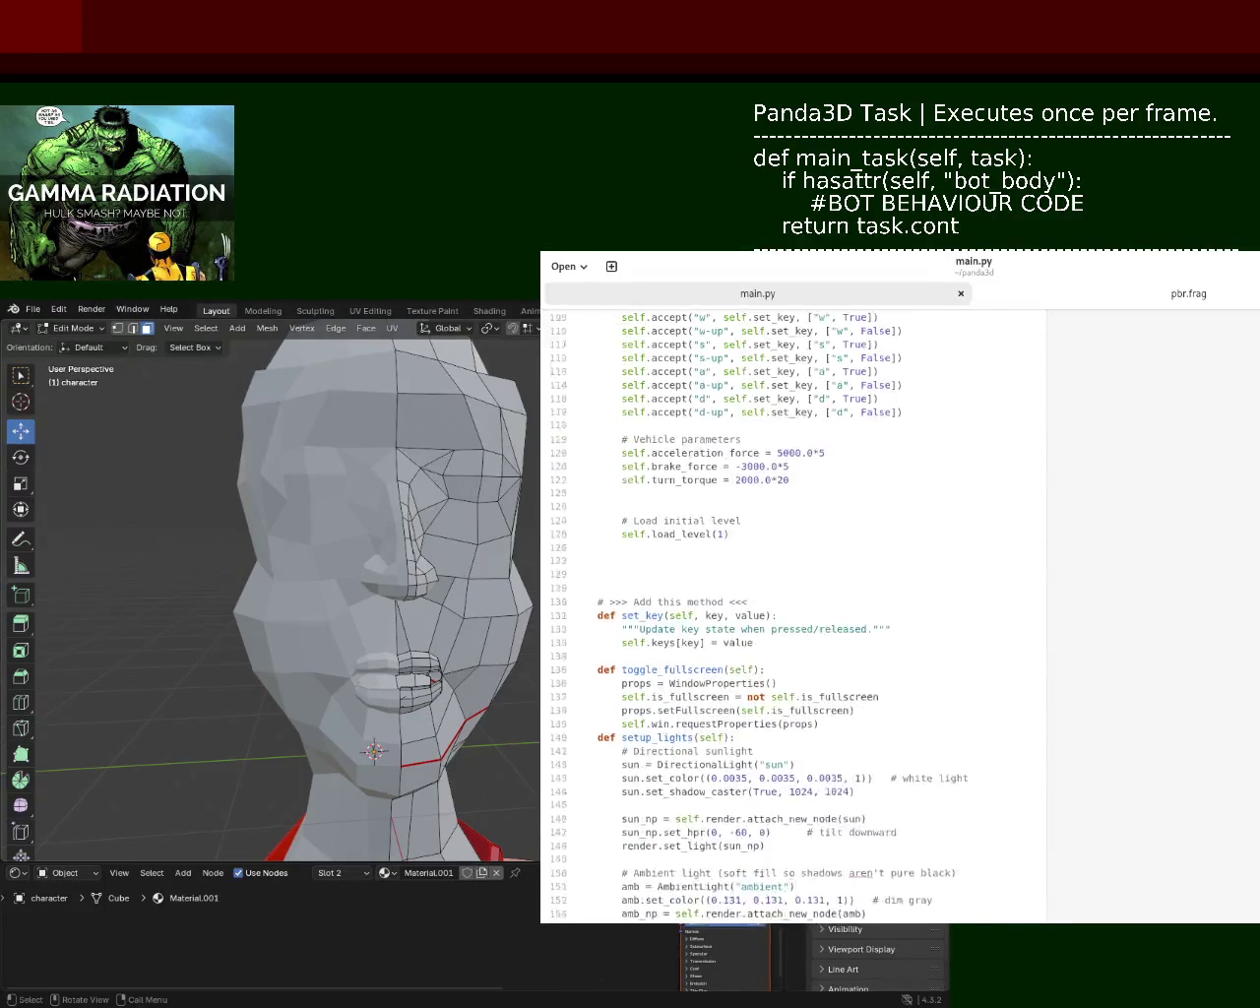
{"action": "scroll", "coordinate": [787, 611], "scroll_direction": "up", "scroll_amount": 3}
{"action": "left_click", "coordinate": [641, 642]}
{"action": "key", "text": "BackSpace"}
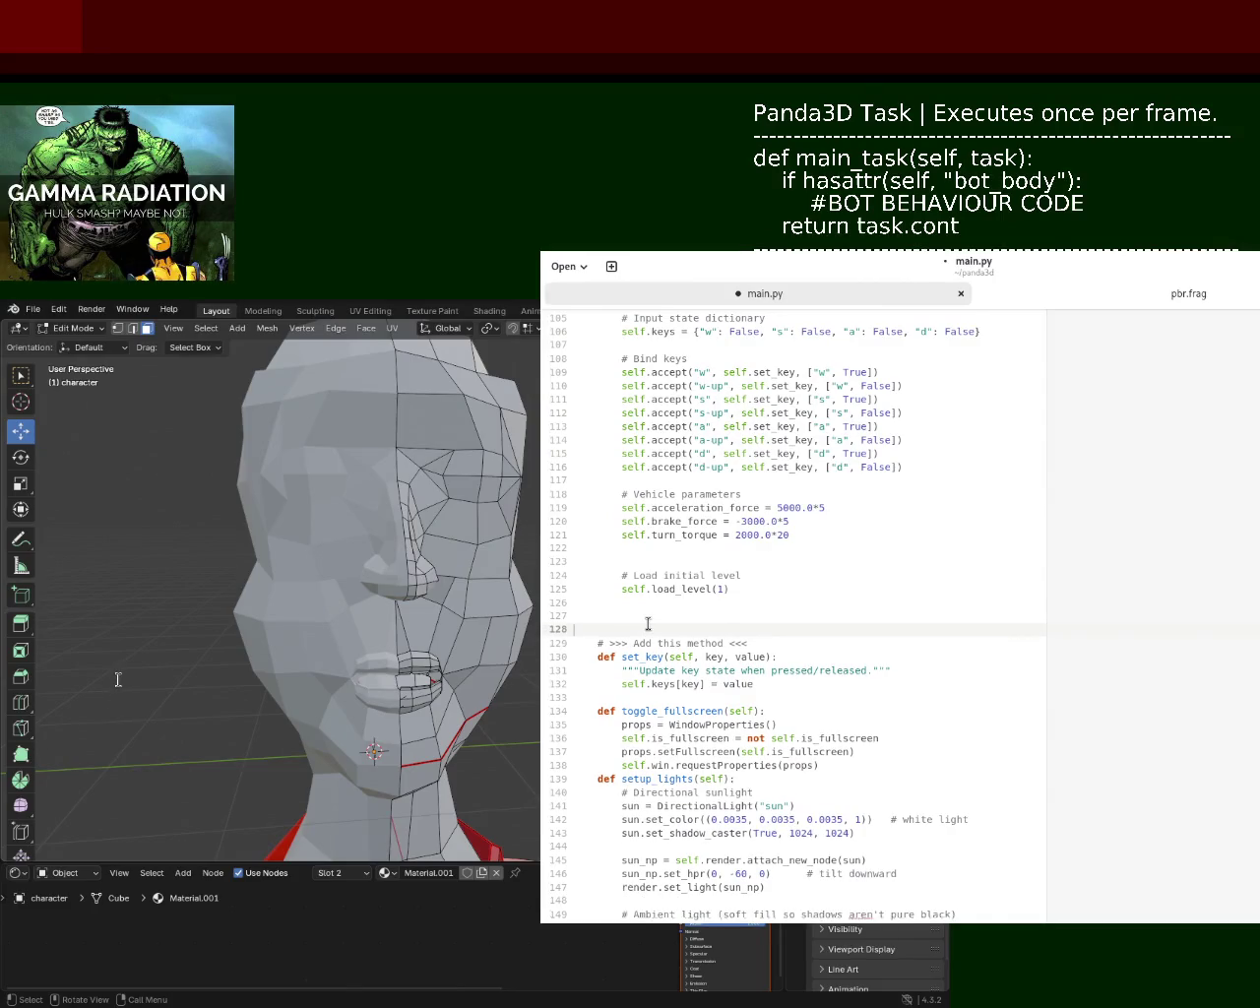
{"action": "key", "text": "BackSpace"}
{"action": "key", "text": "ctrl+s"}
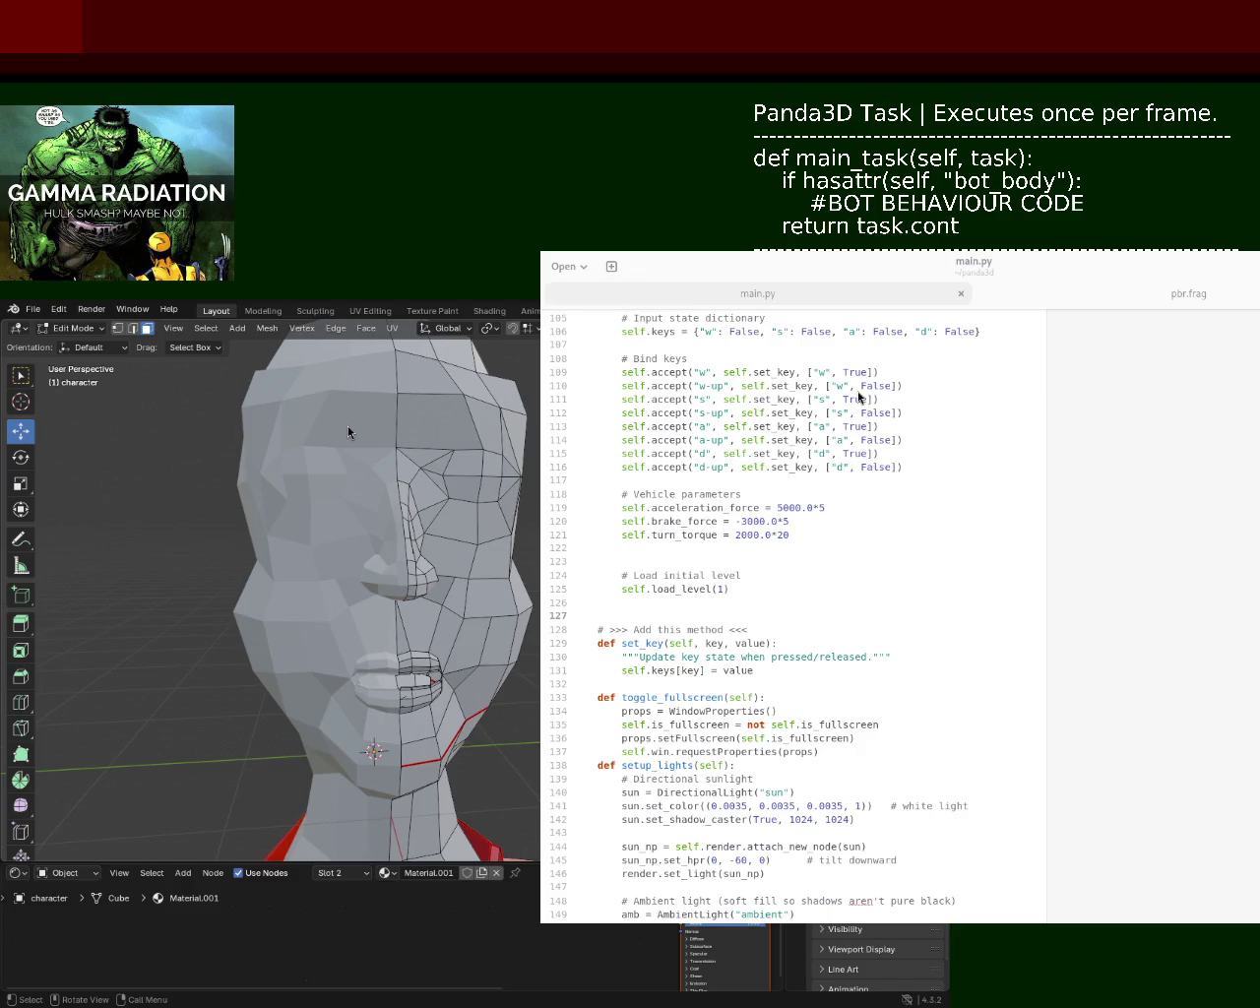
{"action": "left_click", "coordinate": [1080, 418]}
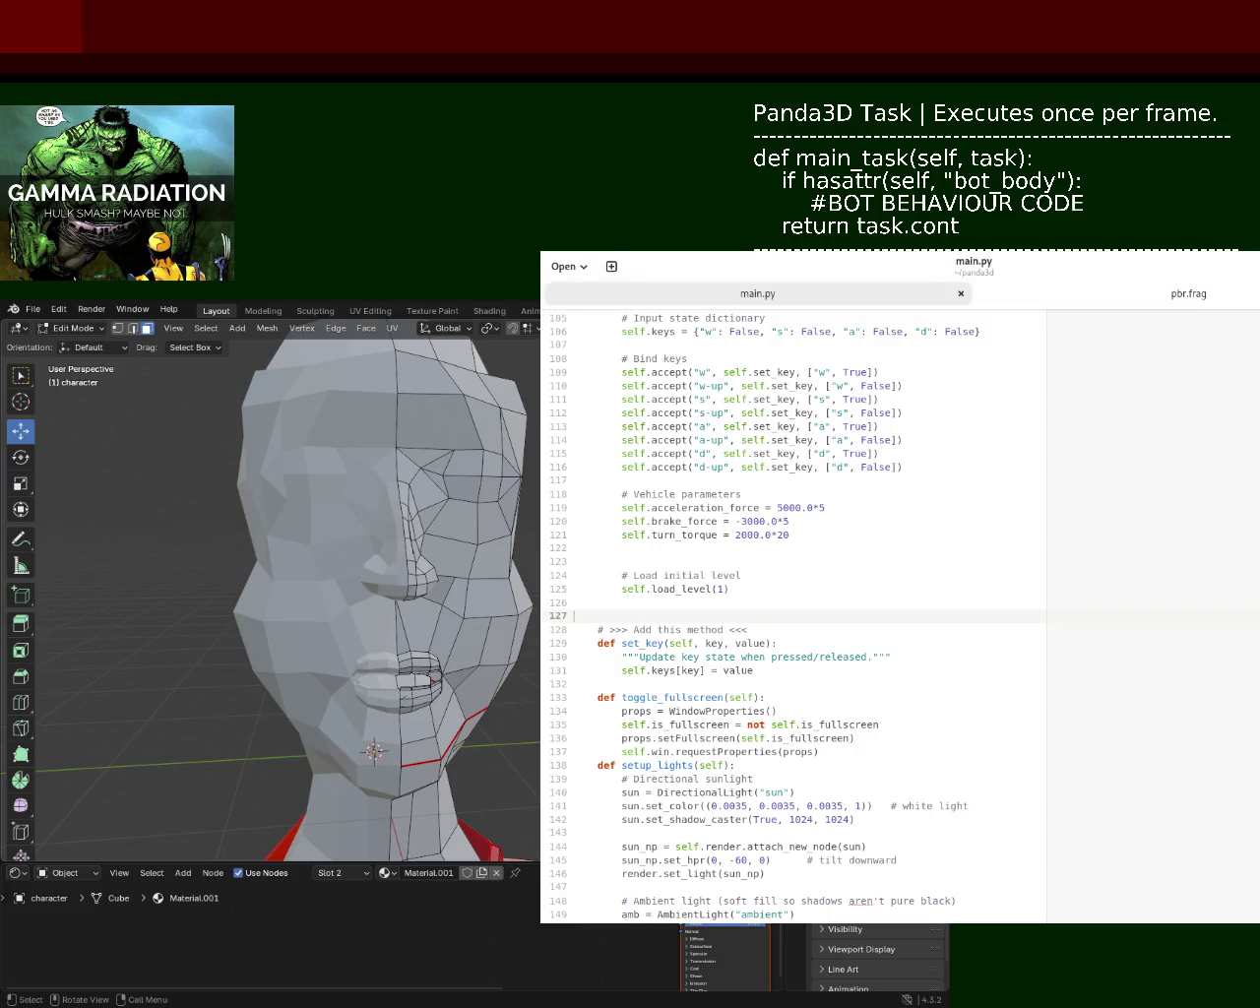
{"action": "scroll", "coordinate": [792, 615], "scroll_direction": "down", "scroll_amount": 15}
- Select and delete the three spare blank lines after apply_shader's uAmbientColor setting
{"action": "scroll", "coordinate": [792, 615], "scroll_direction": "down", "scroll_amount": 10}
{"action": "scroll", "coordinate": [792, 615], "scroll_direction": "up", "scroll_amount": 10}
{"action": "scroll", "coordinate": [792, 615], "scroll_direction": "down", "scroll_amount": 3}
{"action": "scroll", "coordinate": [792, 615], "scroll_direction": "down", "scroll_amount": 1}
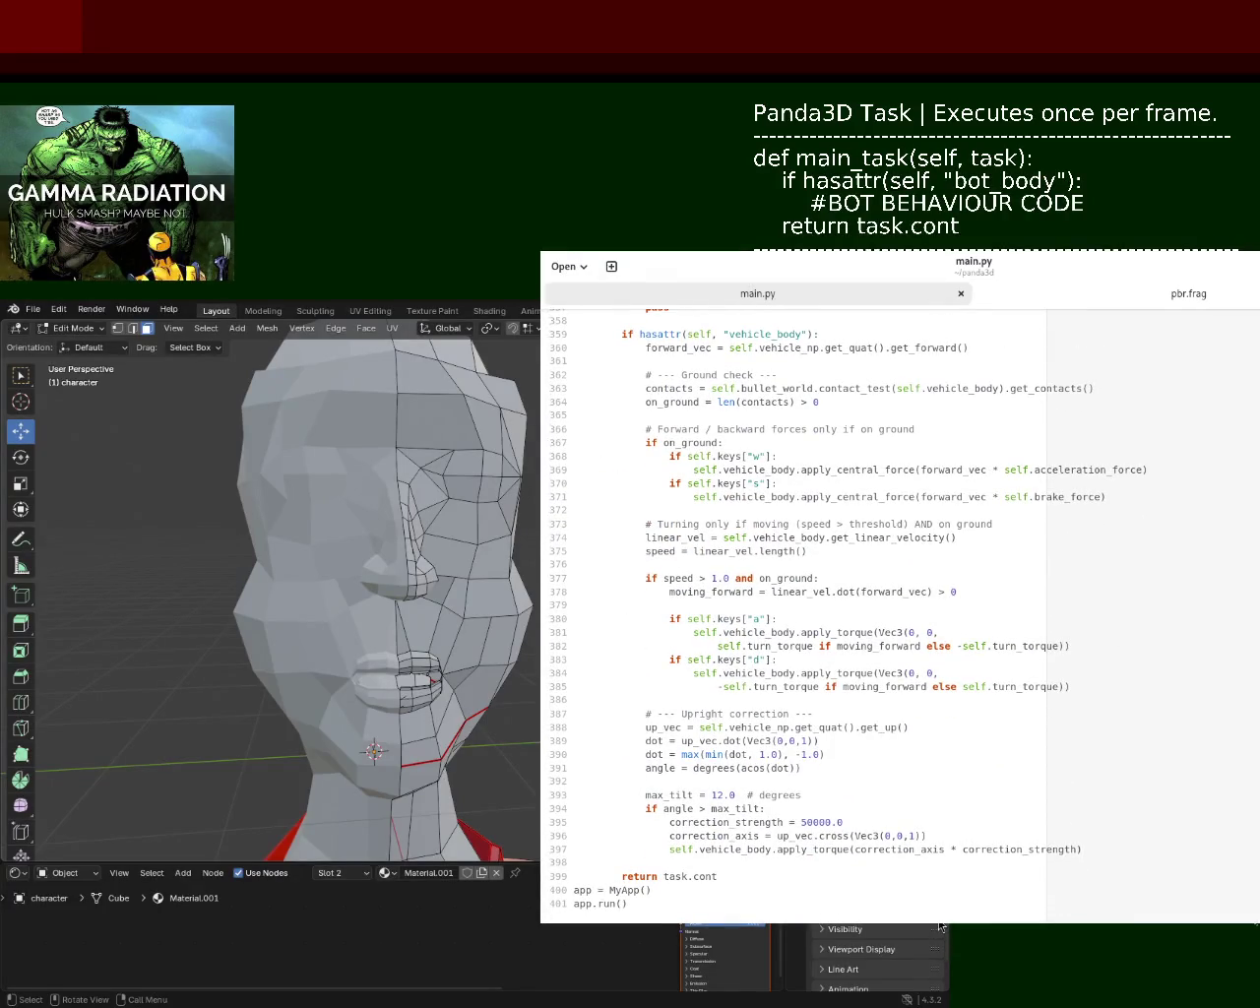
{"action": "scroll", "coordinate": [793, 615], "scroll_direction": "up", "scroll_amount": 5}
{"action": "scroll", "coordinate": [793, 615], "scroll_direction": "up", "scroll_amount": 7}
{"action": "scroll", "coordinate": [792, 615], "scroll_direction": "up", "scroll_amount": 6}
{"action": "scroll", "coordinate": [641, 774], "scroll_direction": "up", "scroll_amount": 7}
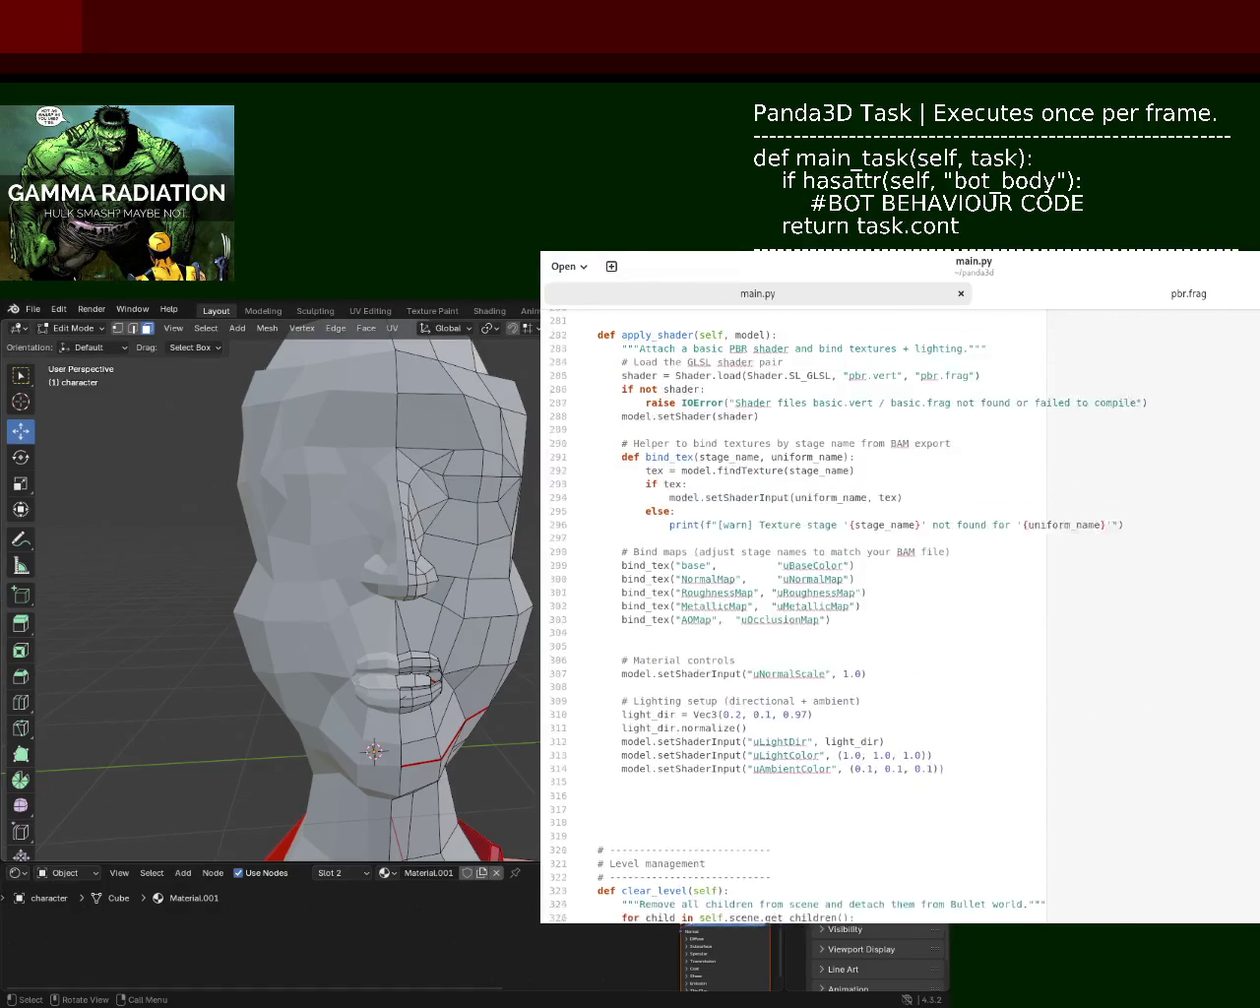
{"action": "left_click", "coordinate": [621, 809]}
{"action": "key", "text": "shift+Up"}
{"action": "key", "text": "shift+Up"}
{"action": "key", "text": "shift+Up"}
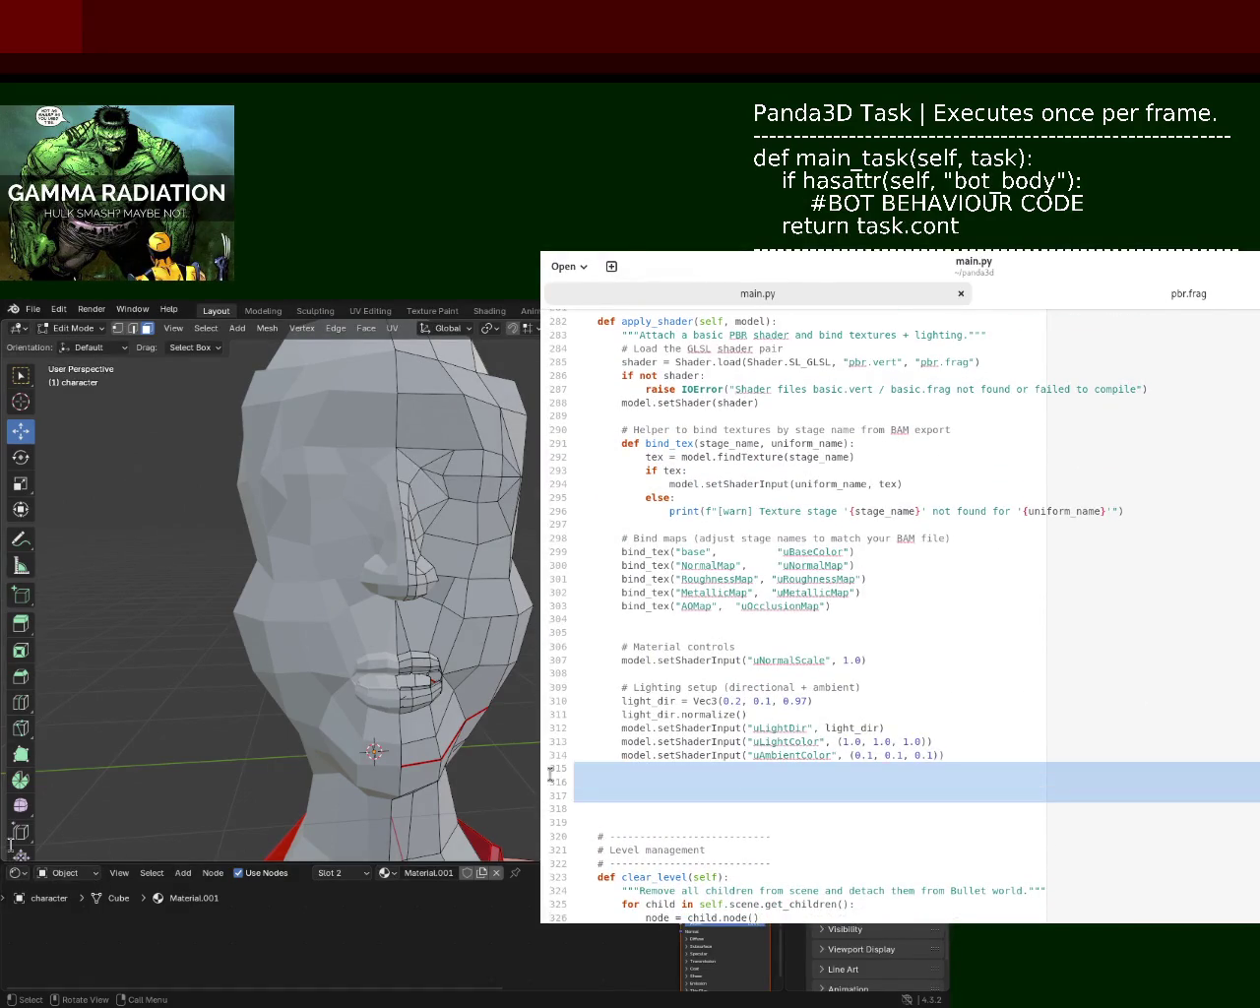
{"action": "key", "text": "BackSpace"}
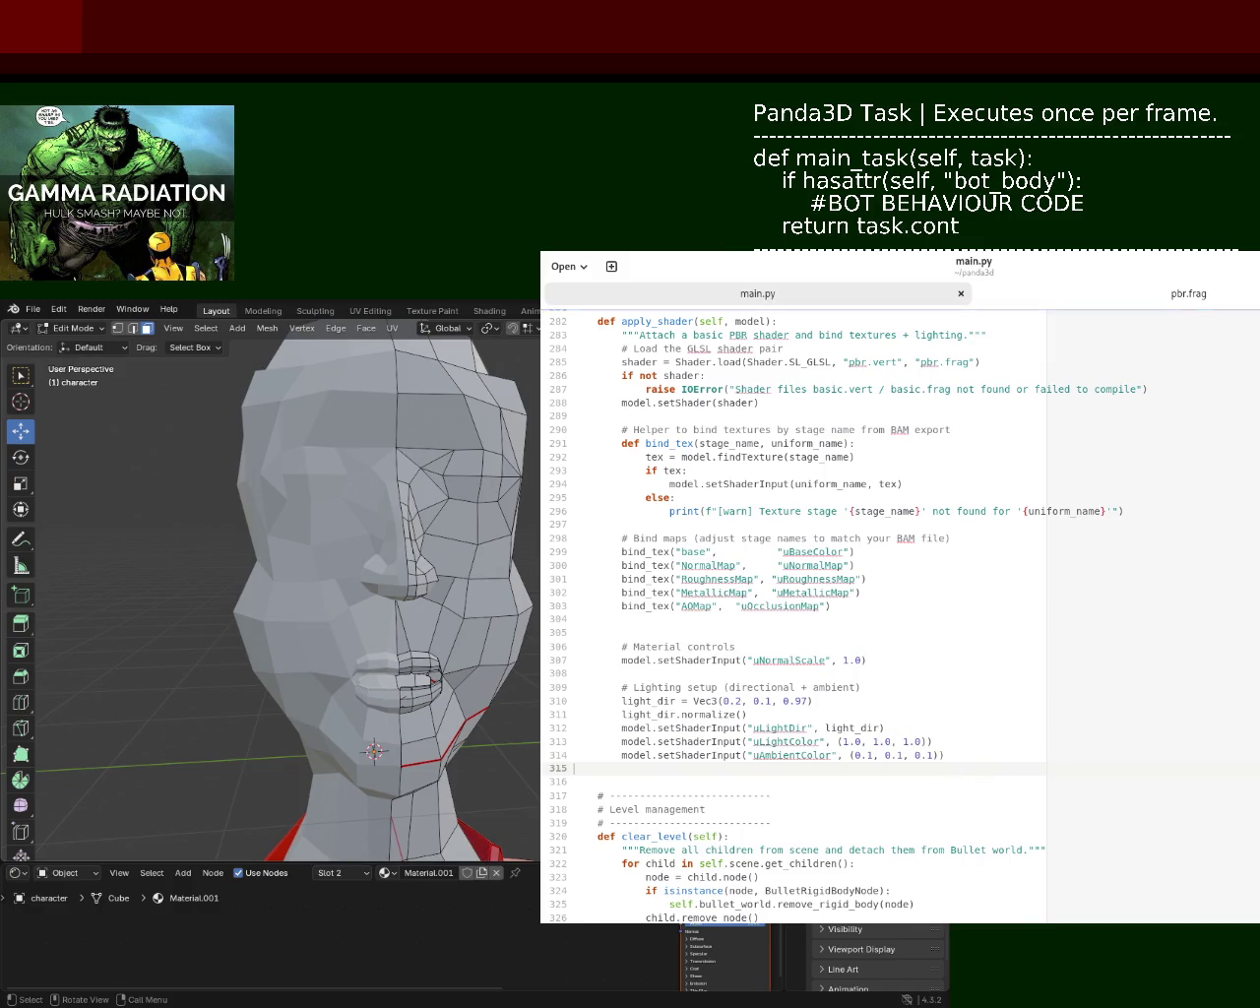
- Scroll up through main.py until the create_bot definition is in view
{"action": "scroll", "coordinate": [1001, 779], "scroll_direction": "down", "scroll_amount": 2}
{"action": "scroll", "coordinate": [1000, 779], "scroll_direction": "down", "scroll_amount": 20}
{"action": "scroll", "coordinate": [1000, 779], "scroll_direction": "up", "scroll_amount": 20}
{"action": "scroll", "coordinate": [844, 615], "scroll_direction": "up", "scroll_amount": 8}
{"action": "scroll", "coordinate": [844, 615], "scroll_direction": "up", "scroll_amount": 6}
{"action": "scroll", "coordinate": [843, 615], "scroll_direction": "down", "scroll_amount": 8}
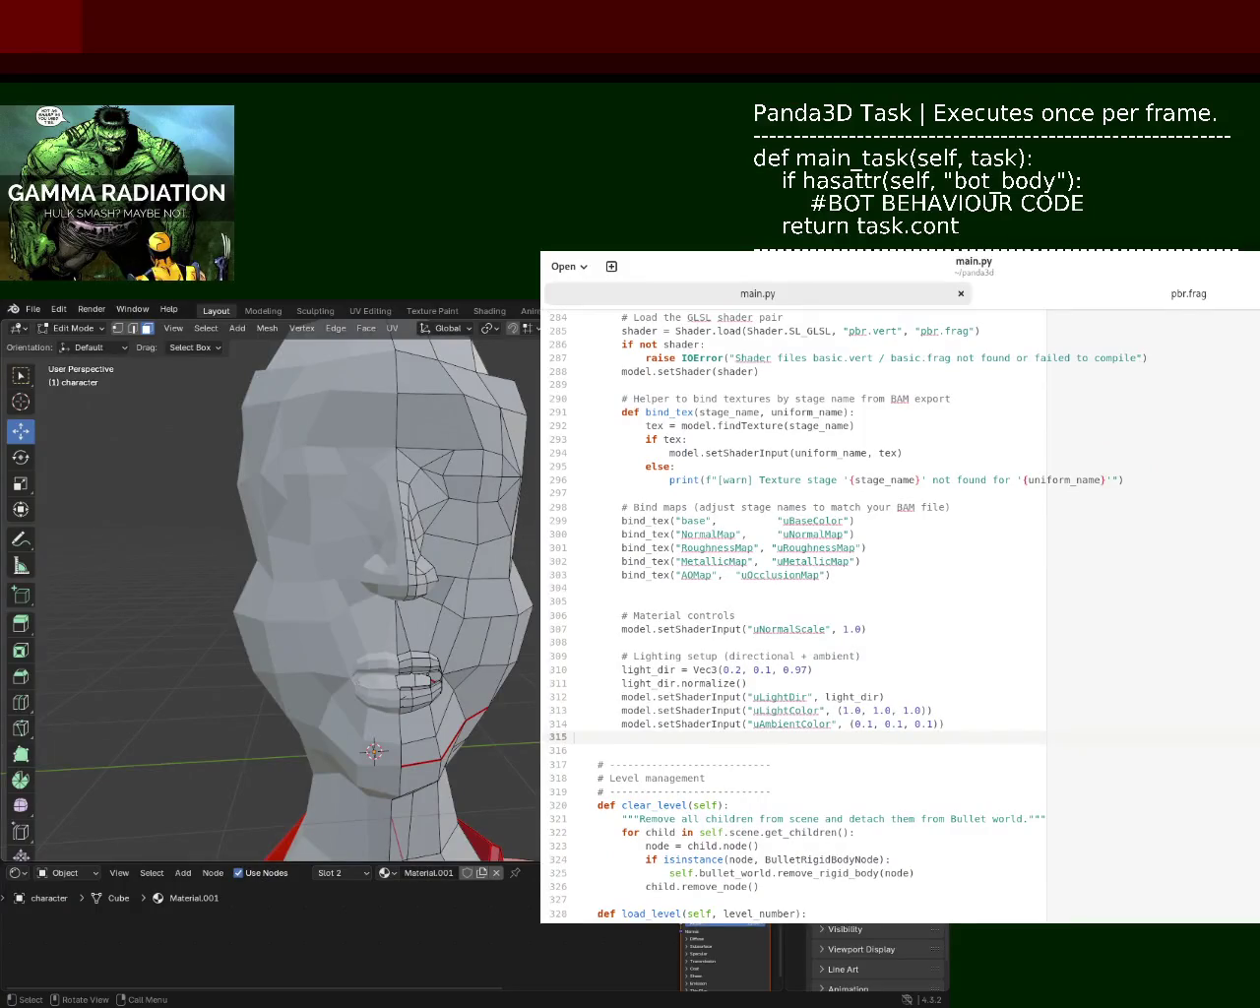
{"action": "scroll", "coordinate": [843, 615], "scroll_direction": "up", "scroll_amount": 1}
{"action": "scroll", "coordinate": [844, 615], "scroll_direction": "up", "scroll_amount": 4}
{"action": "scroll", "coordinate": [844, 615], "scroll_direction": "down", "scroll_amount": 1}
{"action": "scroll", "coordinate": [843, 615], "scroll_direction": "up", "scroll_amount": 5}
{"action": "scroll", "coordinate": [844, 616], "scroll_direction": "up", "scroll_amount": 20}
{"action": "scroll", "coordinate": [844, 616], "scroll_direction": "up", "scroll_amount": 1}
{"action": "scroll", "coordinate": [843, 615], "scroll_direction": "up", "scroll_amount": 1}
{"action": "scroll", "coordinate": [844, 615], "scroll_direction": "down", "scroll_amount": 6}
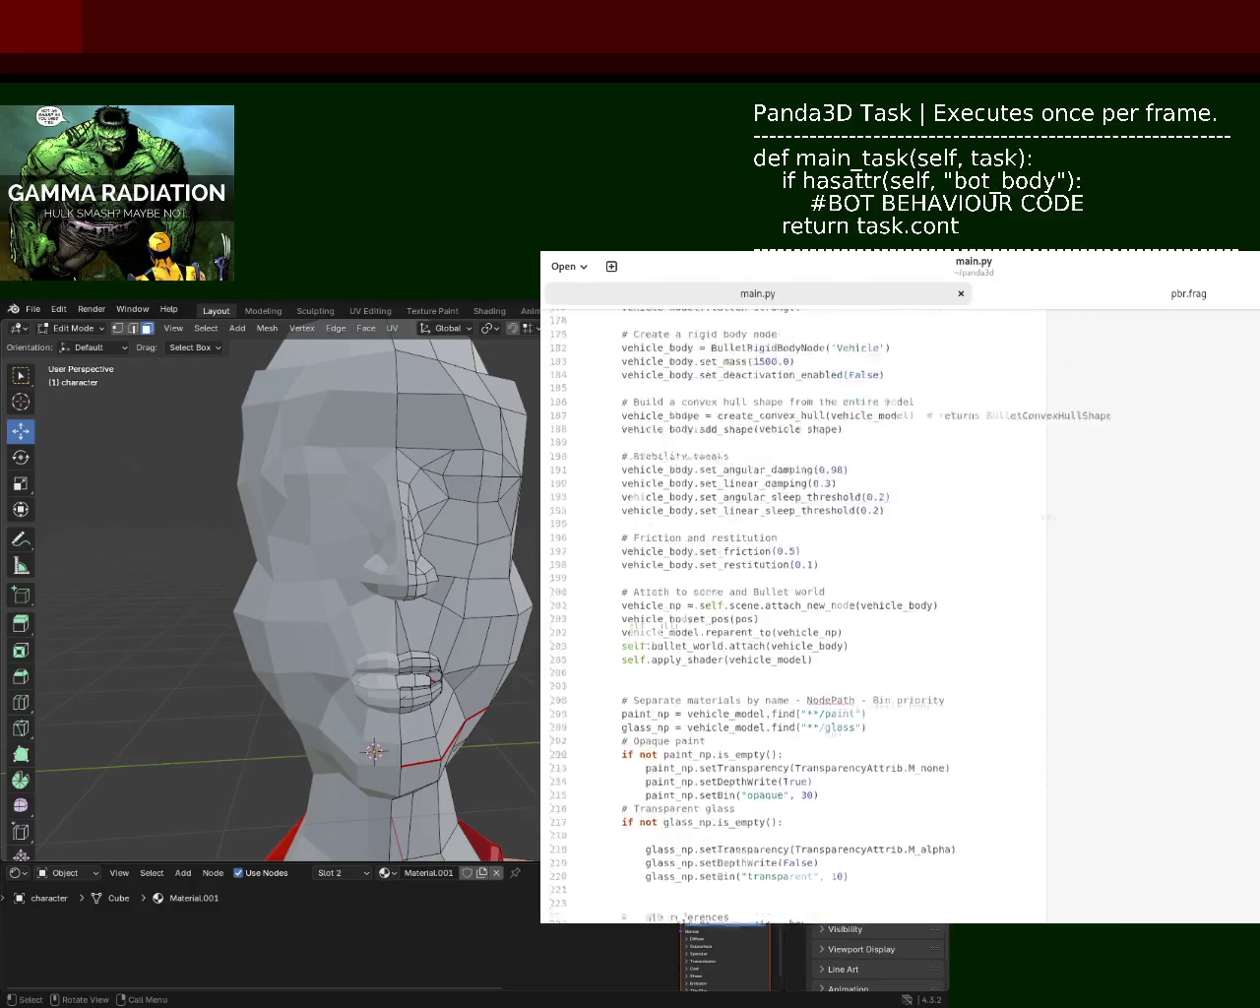
{"action": "scroll", "coordinate": [843, 615], "scroll_direction": "up", "scroll_amount": 6}
{"action": "scroll", "coordinate": [843, 615], "scroll_direction": "down", "scroll_amount": 9}
{"action": "scroll", "coordinate": [844, 615], "scroll_direction": "down", "scroll_amount": 1}
{"action": "scroll", "coordinate": [843, 615], "scroll_direction": "down", "scroll_amount": 8}
{"action": "scroll", "coordinate": [843, 615], "scroll_direction": "up", "scroll_amount": 2}
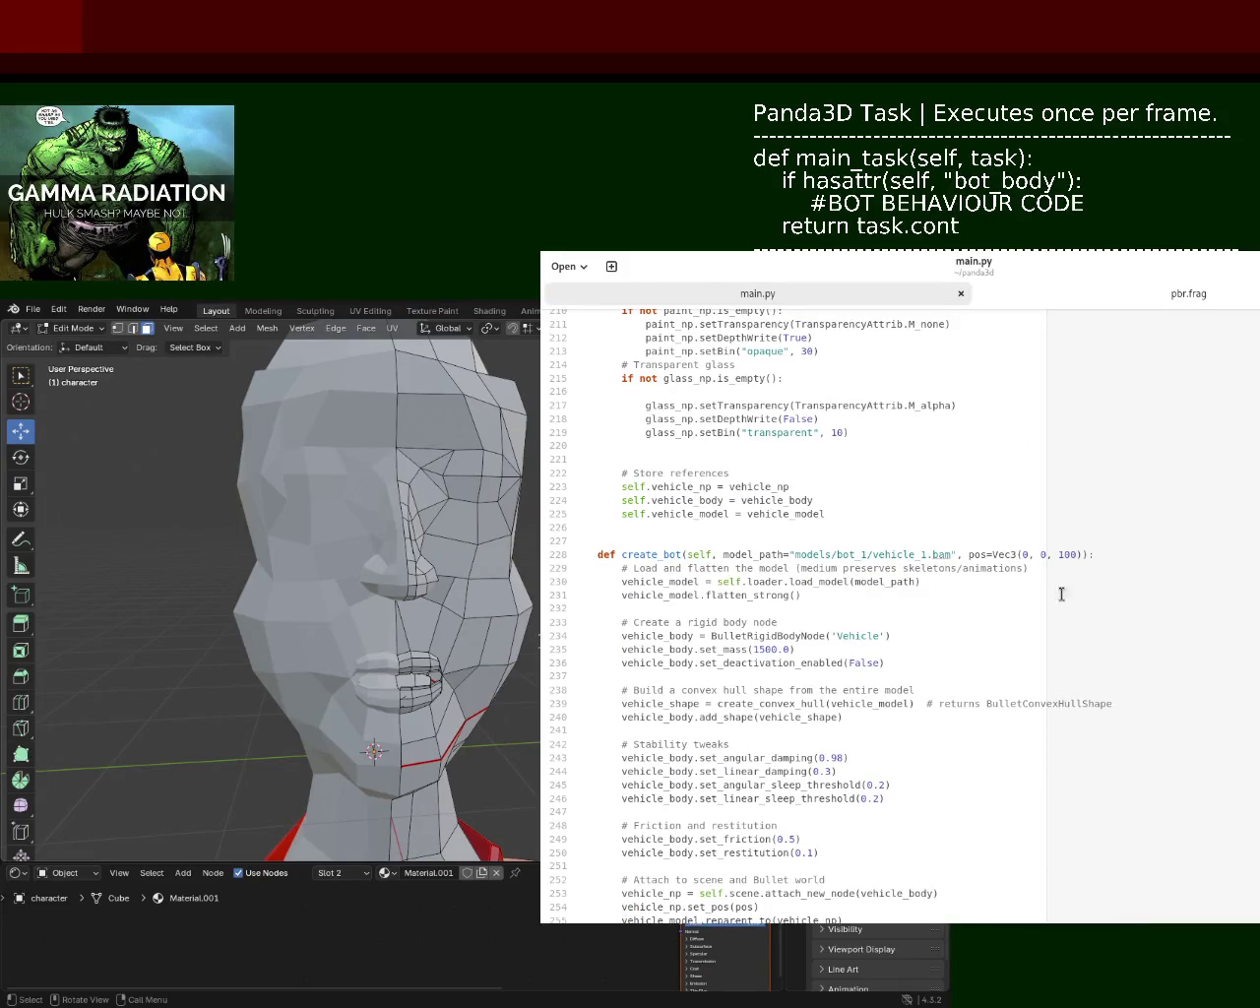
- Replace 'vehicle' with 'bot' in create_bot's model path, giving models/bot_1/bot_1.bam, and save
{"action": "left_click", "coordinate": [922, 556]}
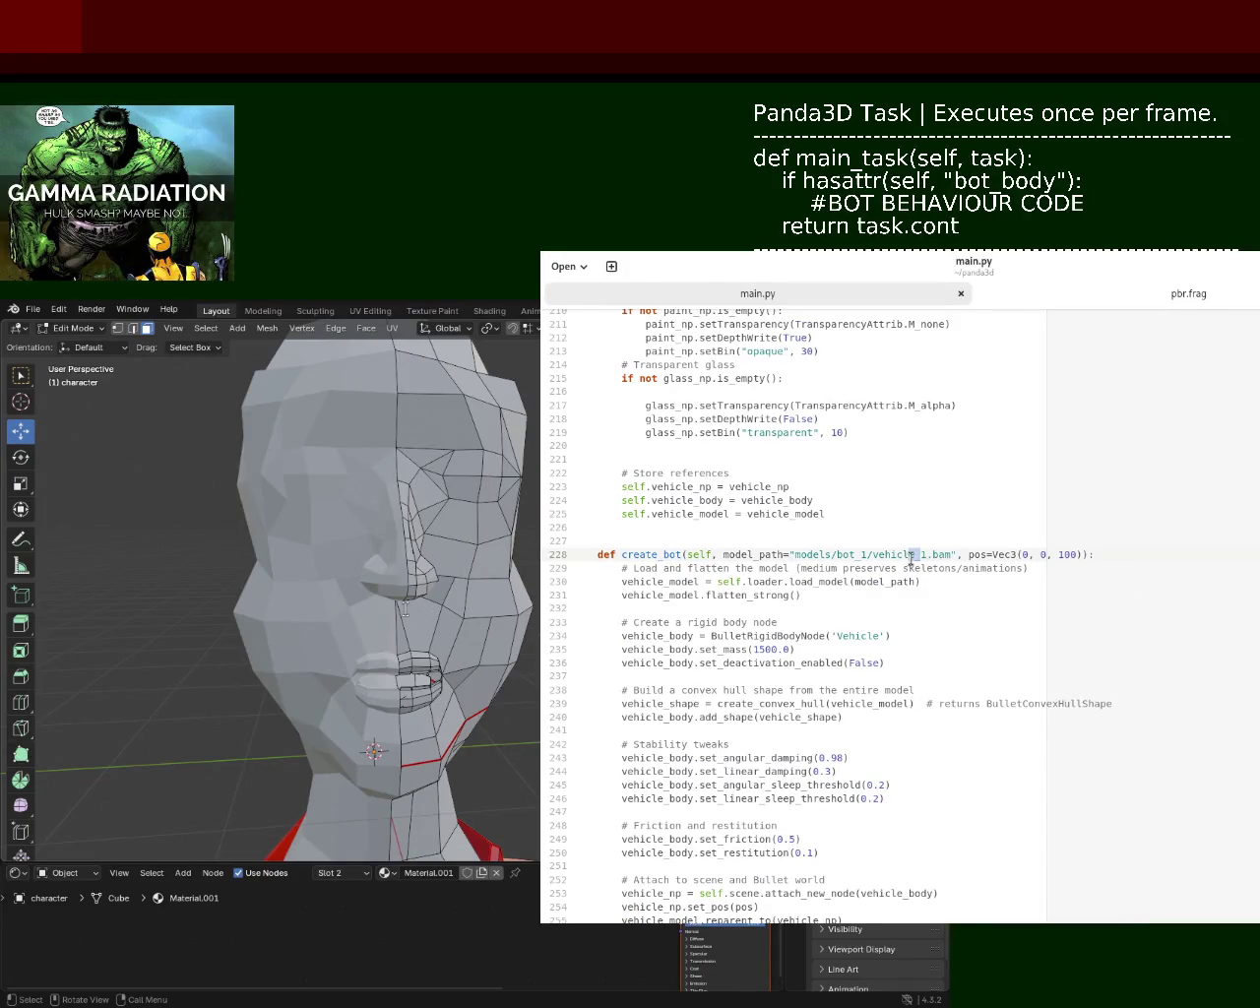
{"action": "left_click_drag", "start_coordinate": [916, 556], "coordinate": [878, 554]}
{"action": "type", "text": "bot"}
{"action": "key", "text": "ctrl+s"}
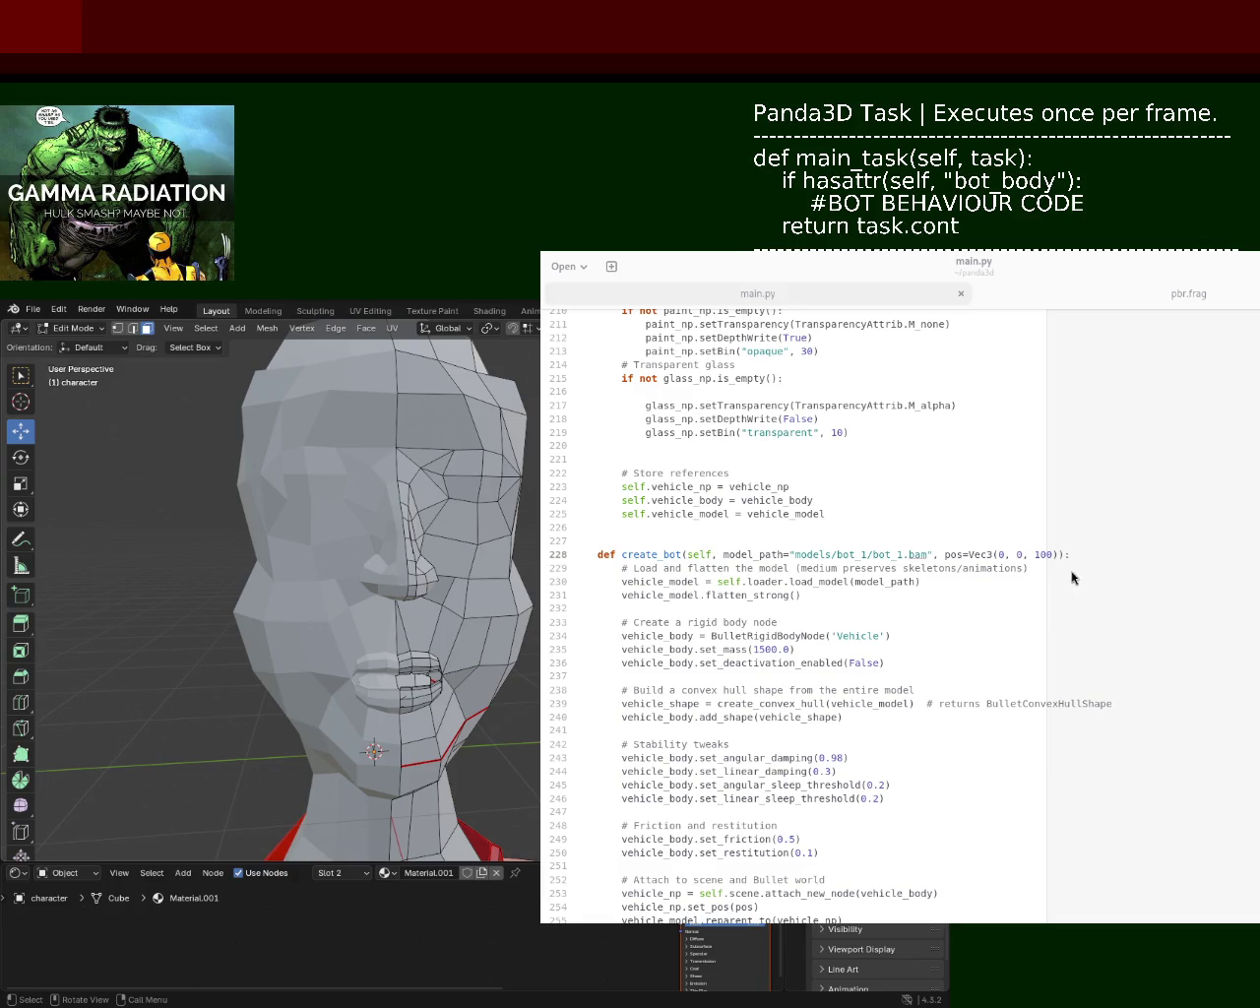
- Check the File > Export formats, then switch the character to Object Mode and zoom onto its head
{"action": "left_click", "coordinate": [32, 311]}
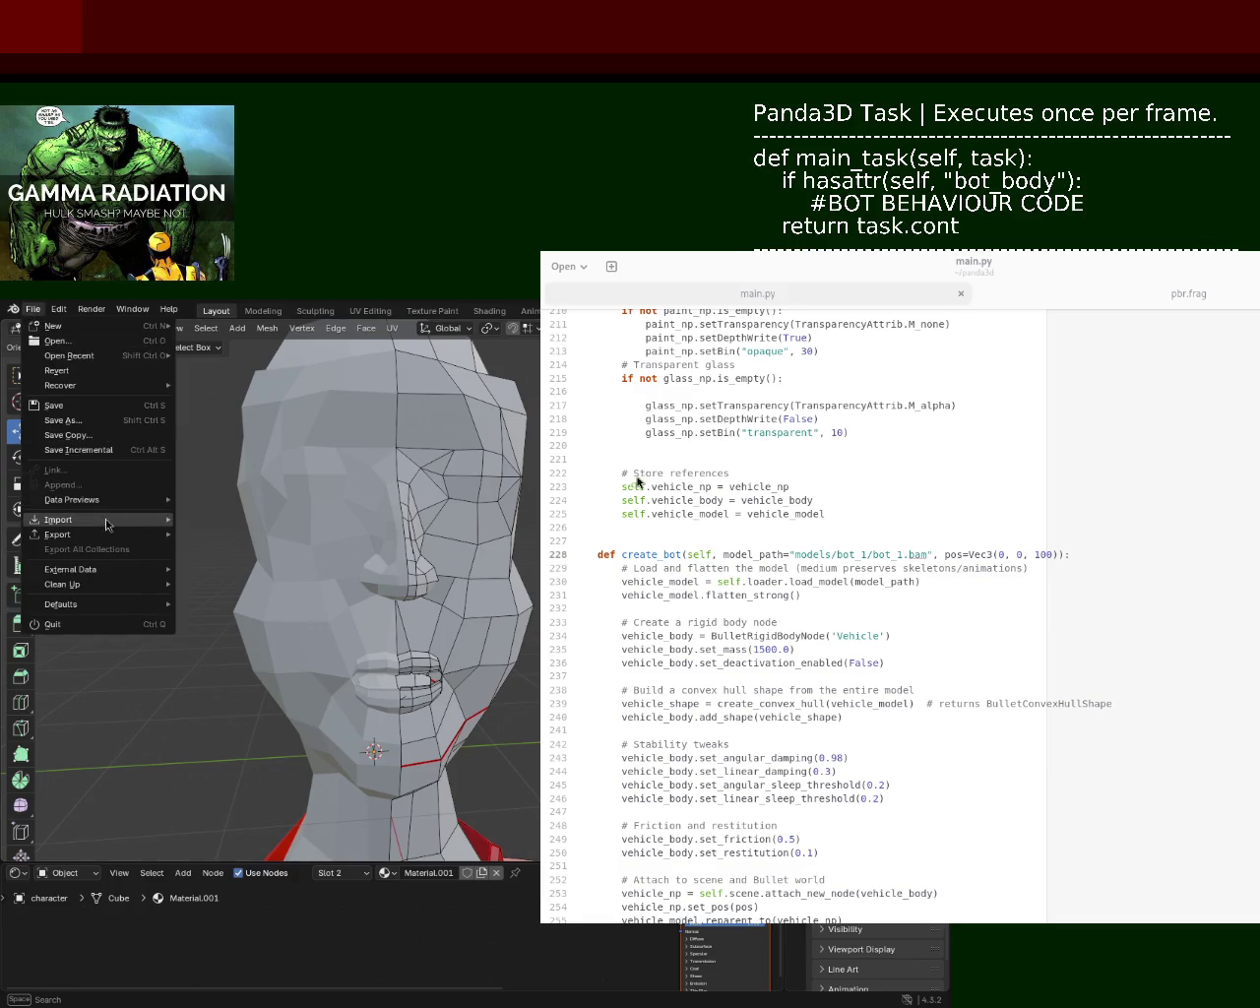
{"action": "mouse_move", "coordinate": [57, 534]}
{"action": "left_click", "coordinate": [277, 623]}
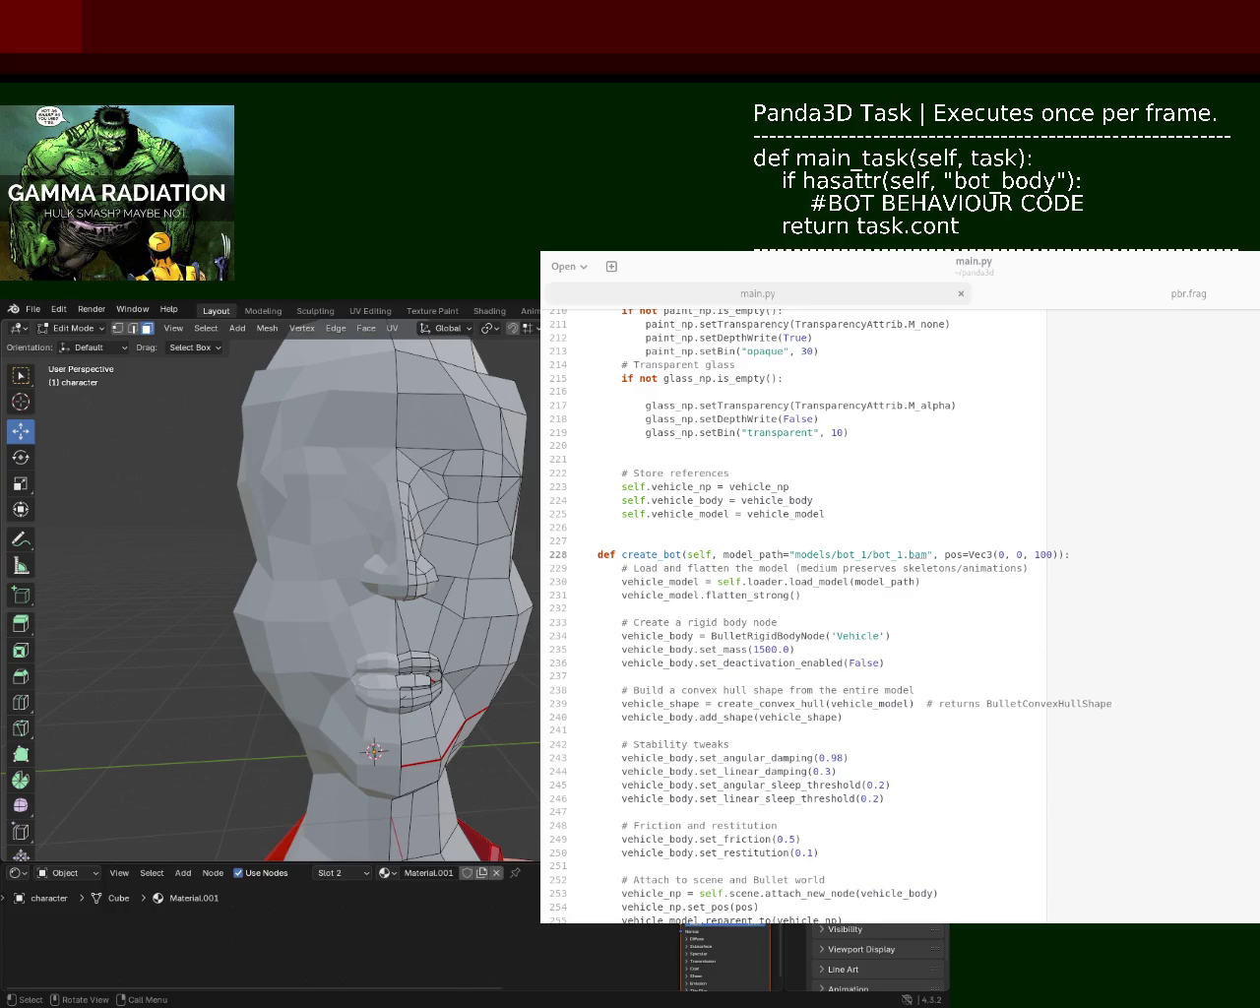
{"action": "key", "text": "shift"}
{"action": "left_click", "coordinate": [32, 309]}
{"action": "key", "text": "Tab"}
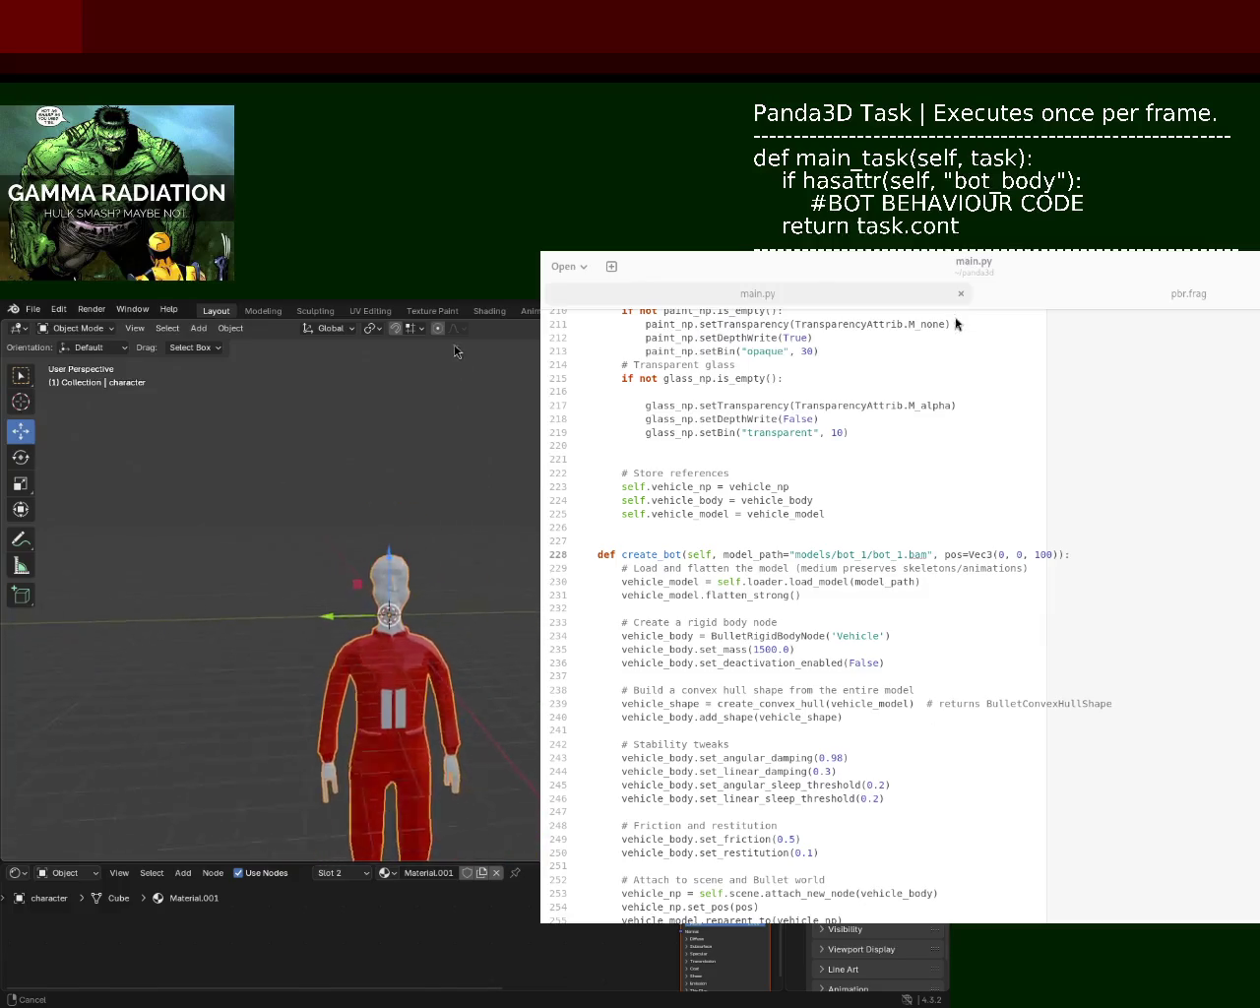
{"action": "middle_click_drag", "start_coordinate": [454, 349], "coordinate": [394, 590], "text": "ctrl"}
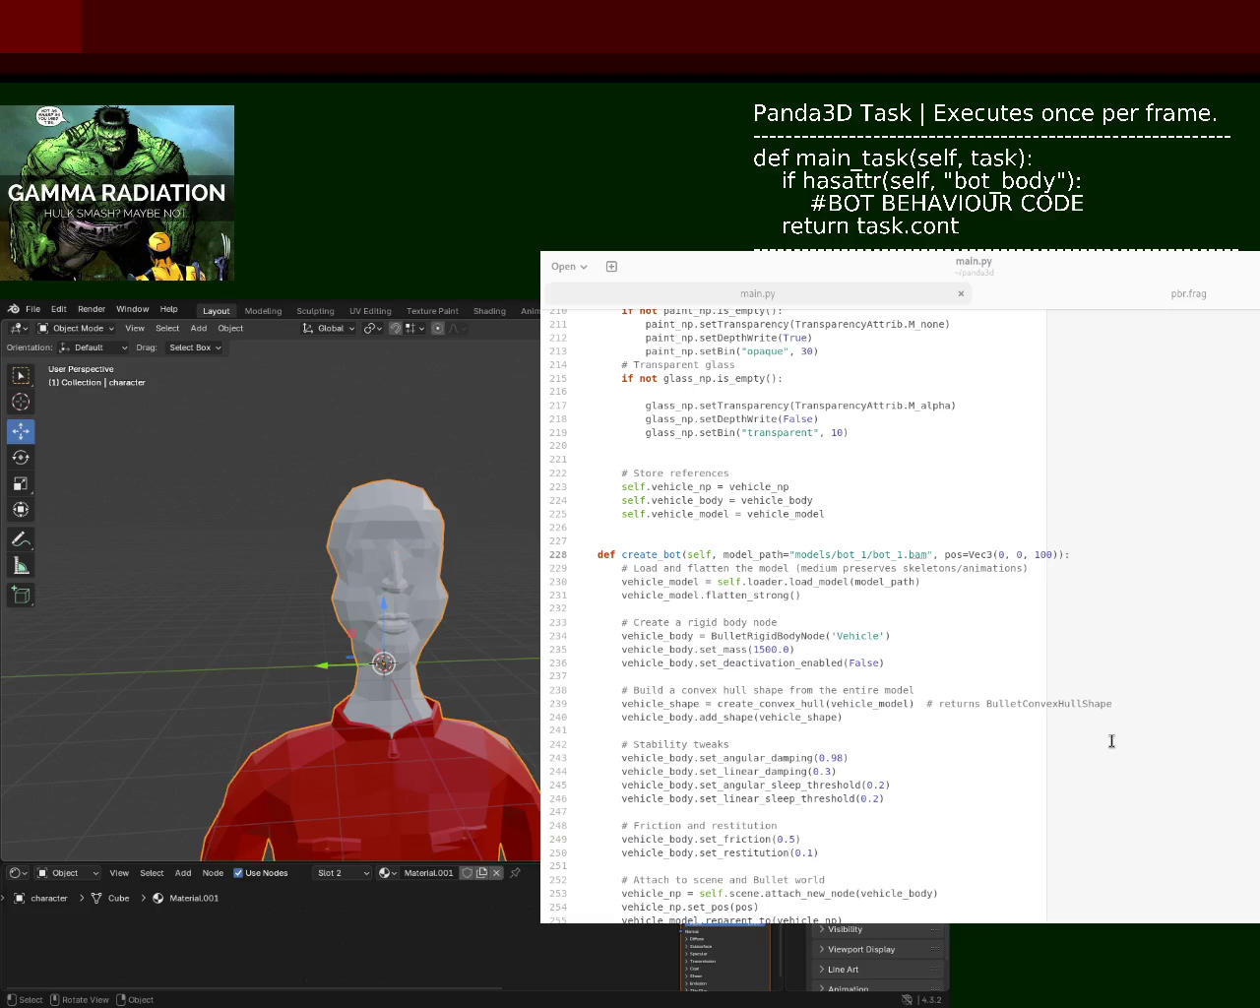
- Change the bot's spawn position in create_bot to Vec3(0, 50, 100) and save main.py
{"action": "key", "text": "alt+Tab"}
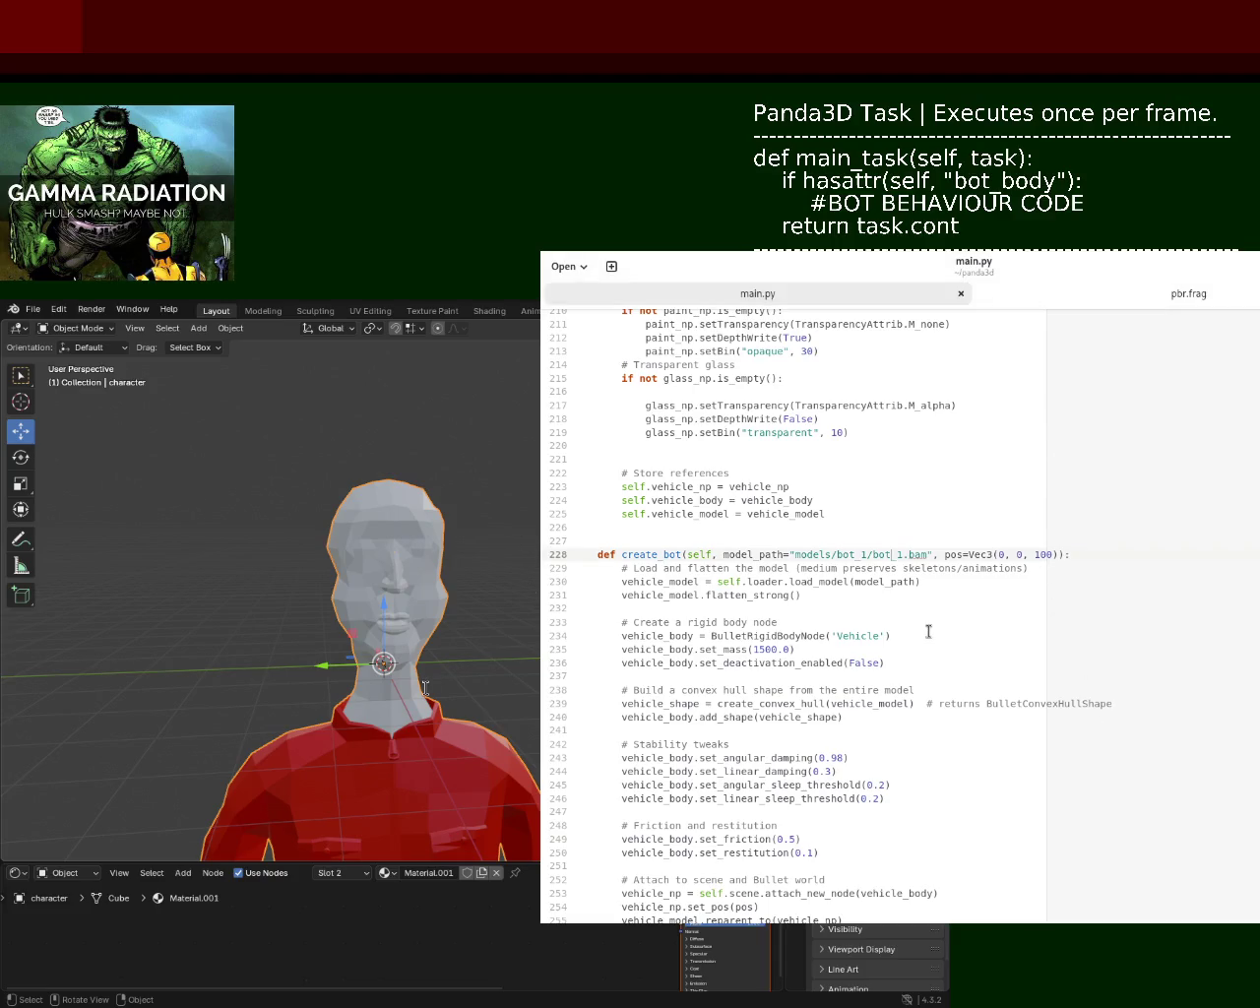
{"action": "scroll", "coordinate": [1049, 411], "scroll_direction": "down", "scroll_amount": 2}
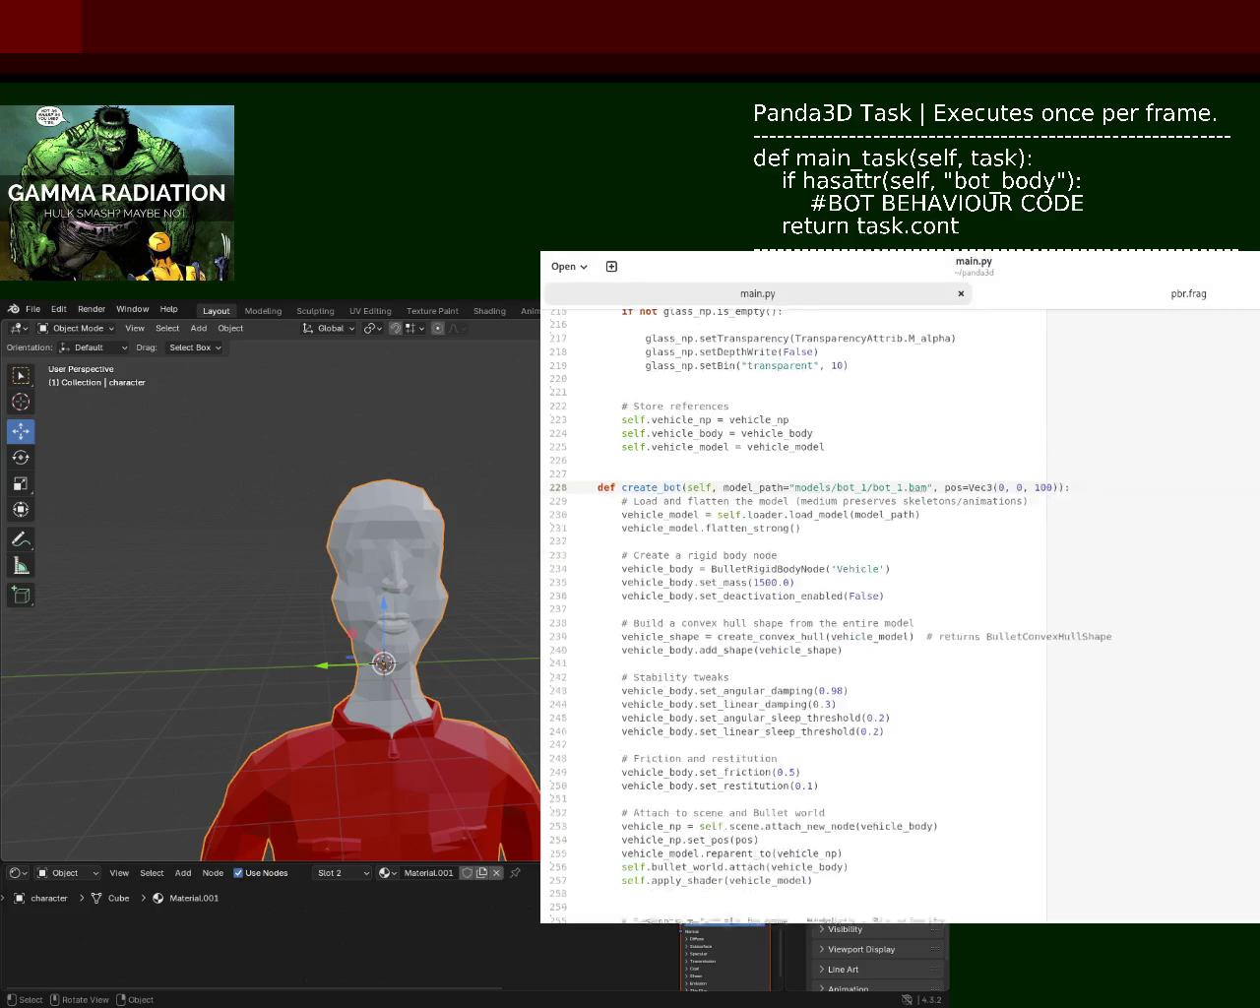
{"action": "scroll", "coordinate": [1049, 411], "scroll_direction": "down", "scroll_amount": 2}
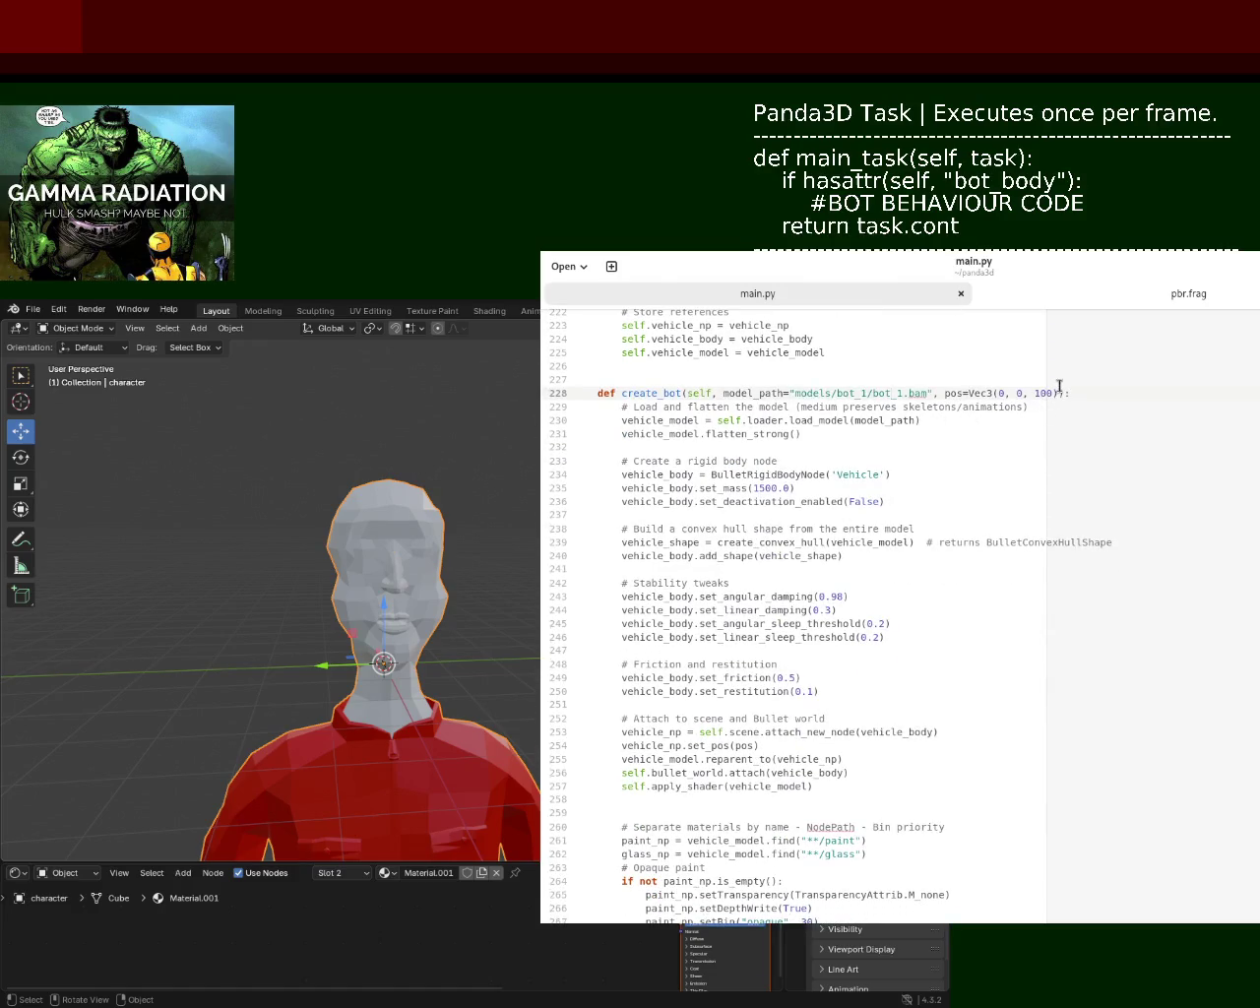
{"action": "double_click", "coordinate": [1012, 393]}
{"action": "type", "text": "50"}
{"action": "key", "text": "ctrl+s"}
- Replace flatten_strong with flatten_medium and save
{"action": "left_click_drag", "start_coordinate": [753, 433], "coordinate": [787, 433]}
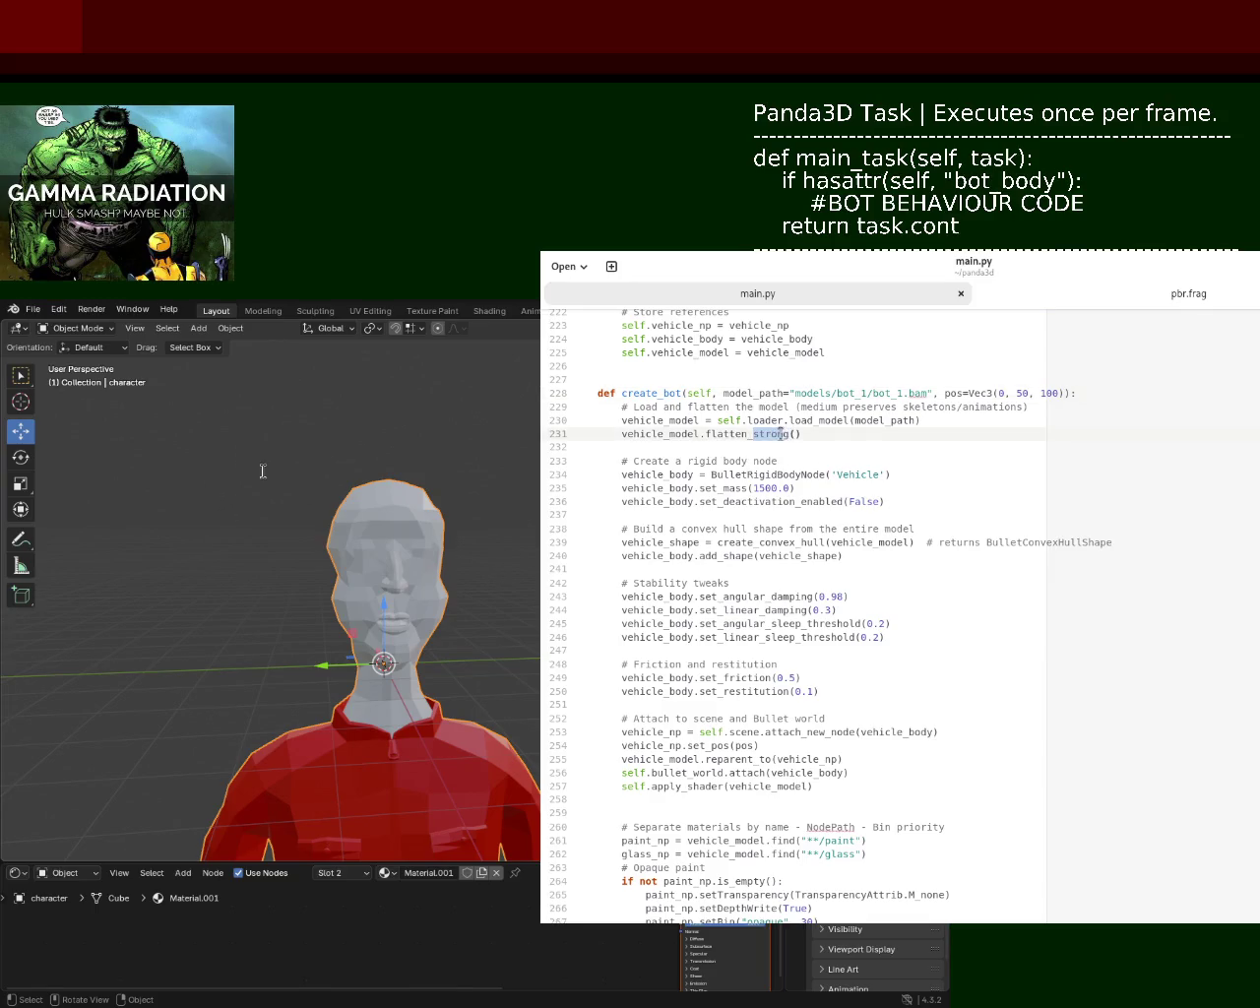
{"action": "type", "text": "medium"}
{"action": "key", "text": "ctrl+s"}
- Rename the BulletRigidBodyNode from 'Vehicle' to 'Bot', trimming the interim 'Bot_1' name
{"action": "double_click", "coordinate": [857, 476]}
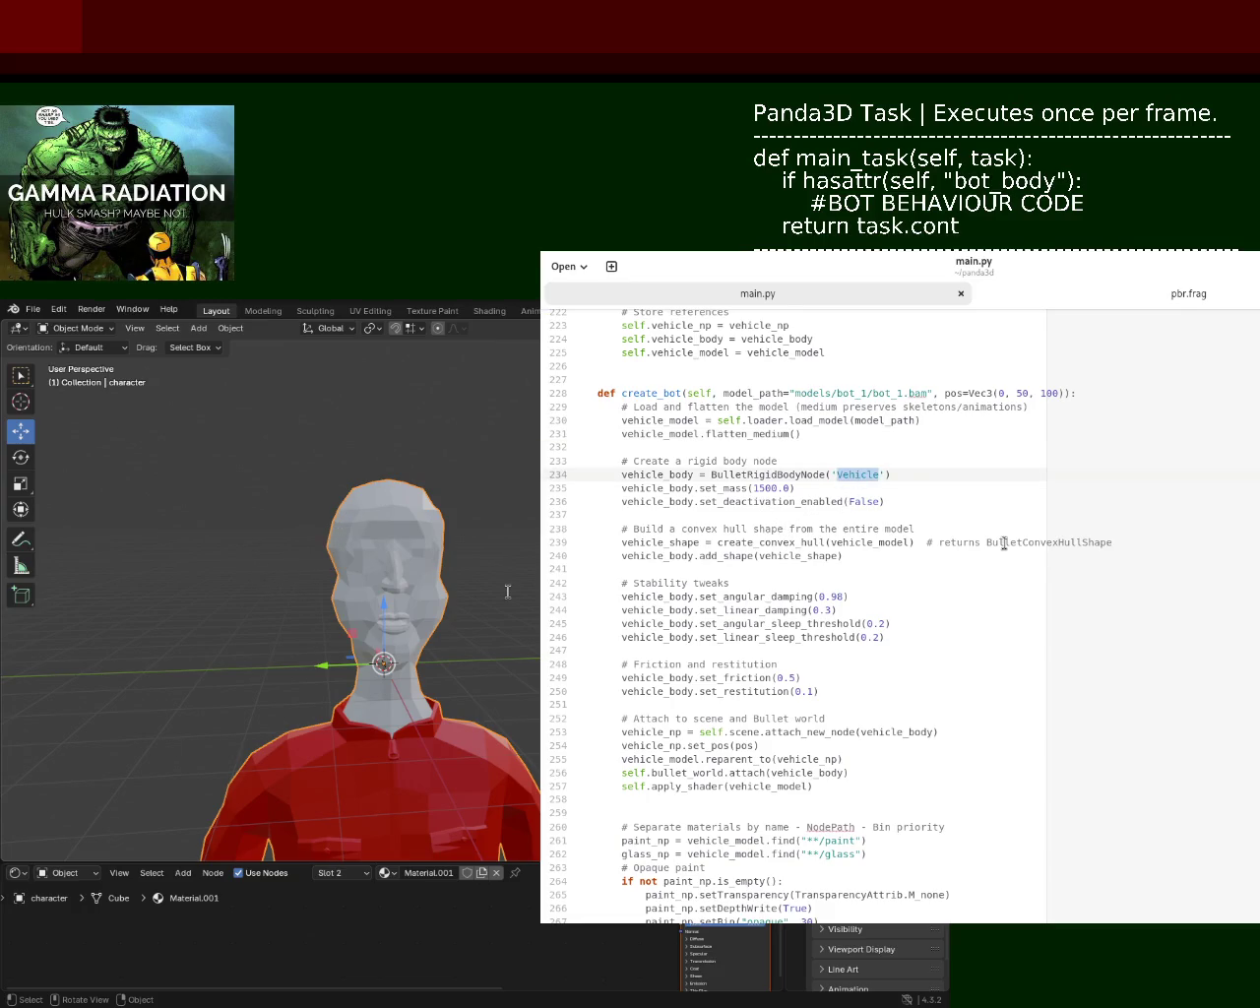
{"action": "type", "text": "Bot"}
{"action": "key", "text": "ctrl+s"}
{"action": "type", "text": "_1"}
{"action": "key", "text": "ctrl+s"}
{"action": "left_click", "coordinate": [656, 421]}
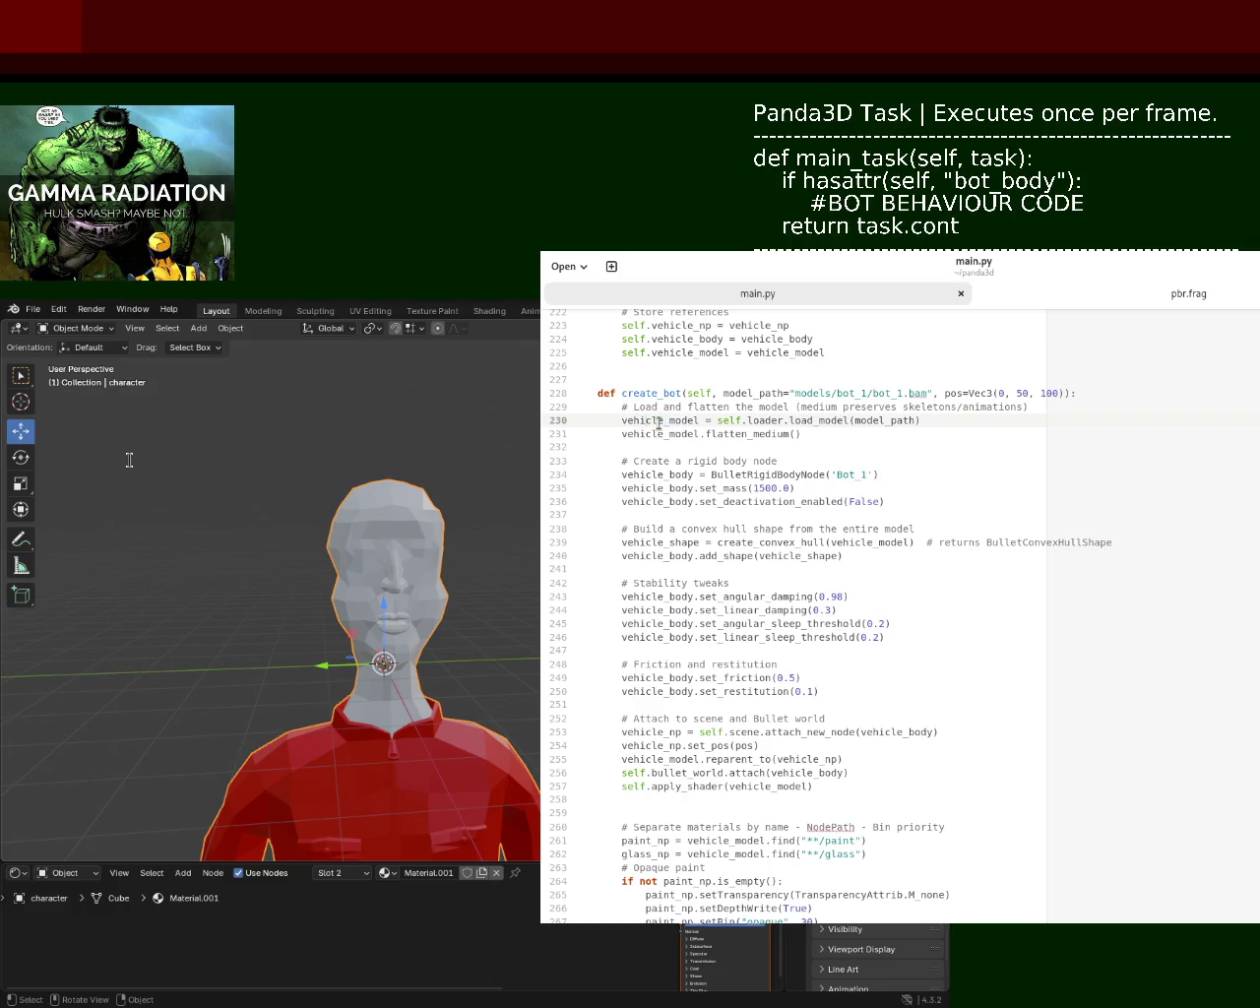
{"action": "left_click", "coordinate": [852, 474]}
{"action": "key", "text": "BackSpace"}
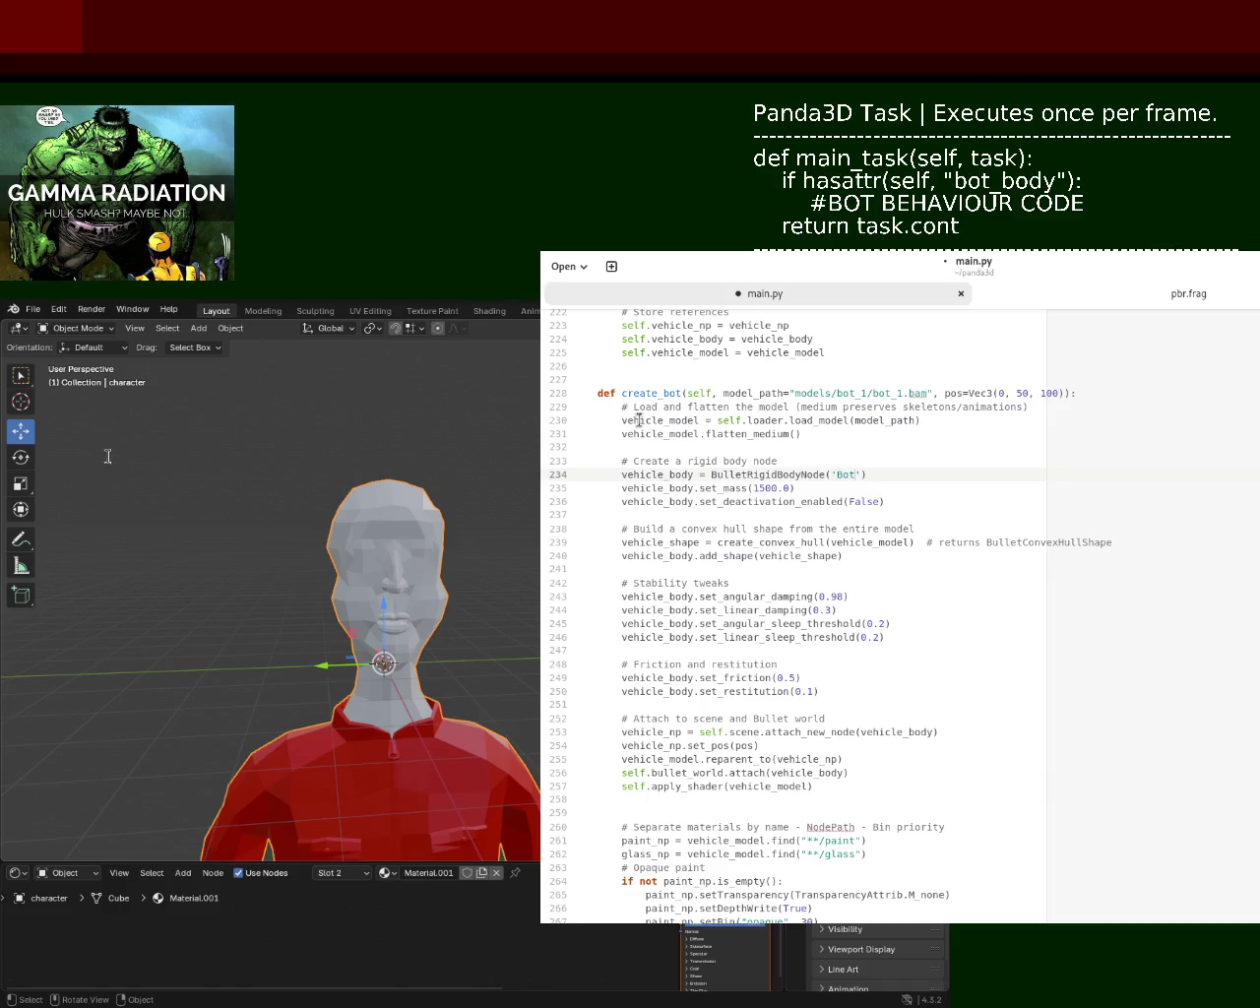
{"action": "left_click_drag", "start_coordinate": [664, 420], "coordinate": [617, 422]}
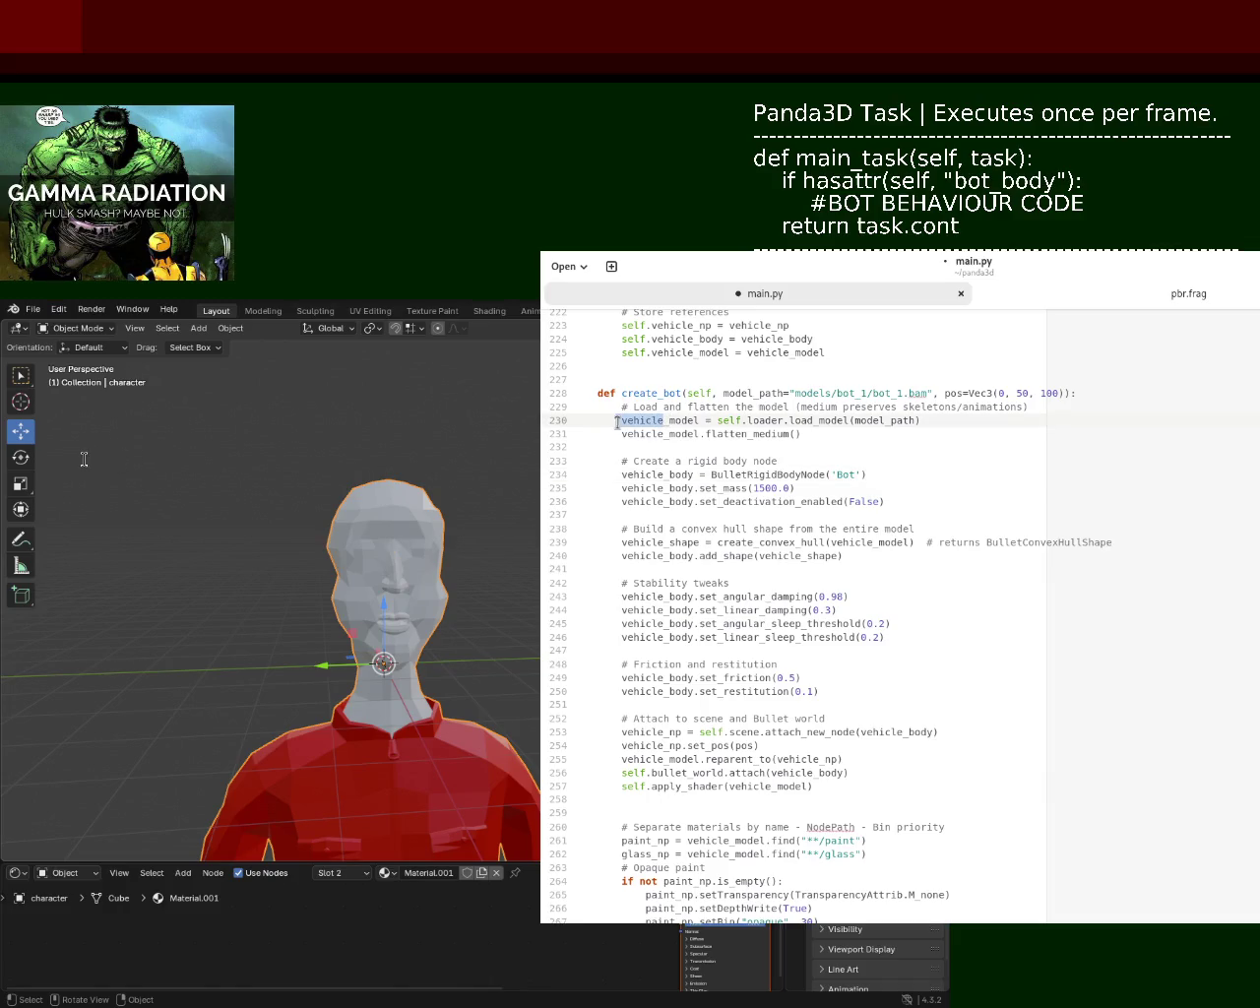
- Rename the vehicle prefix to bot on the model-loading, flatten, rigid body and set_mass lines
{"action": "type", "text": "bot"}
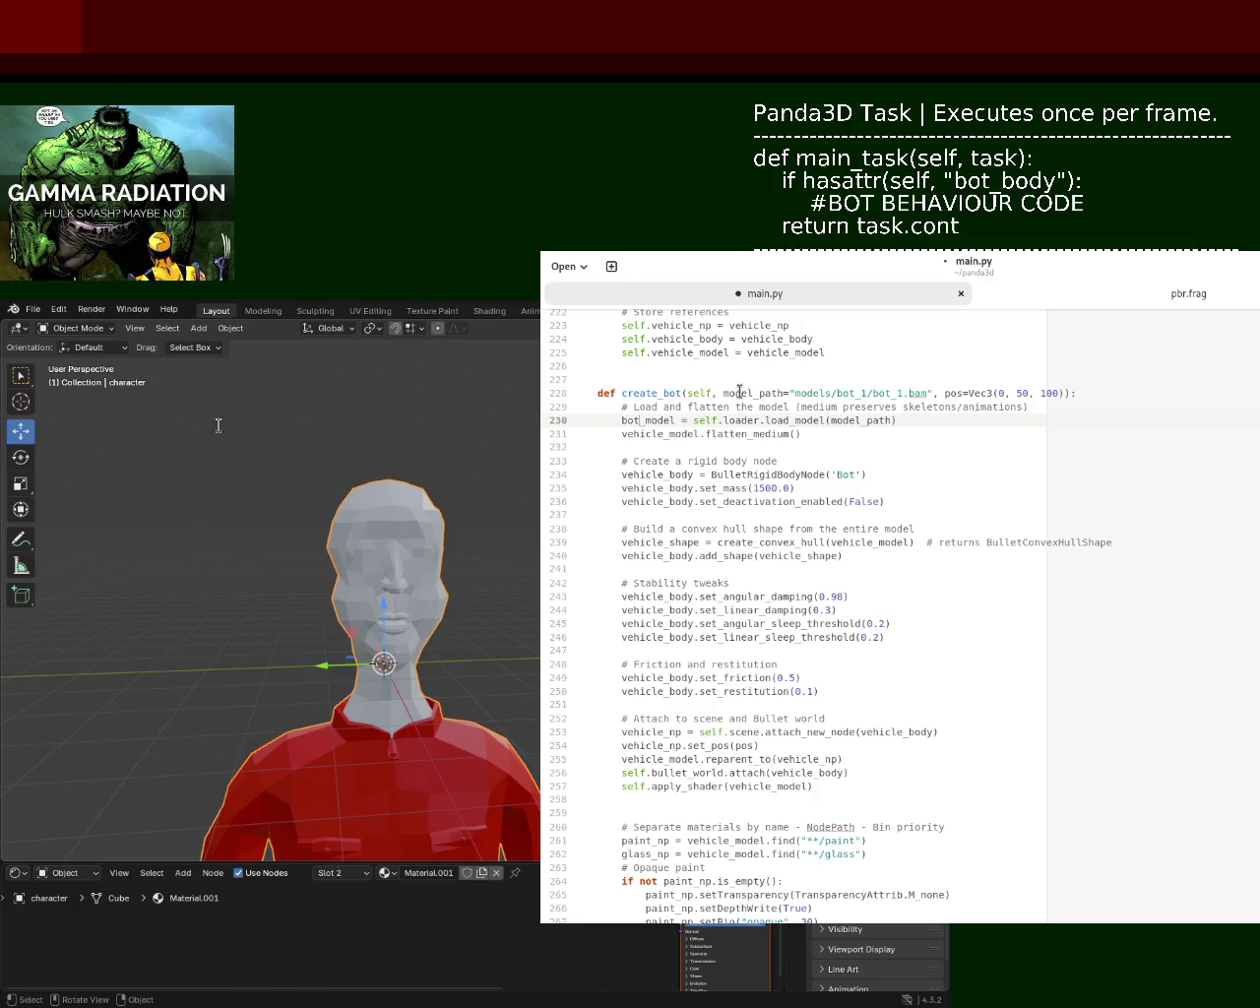
{"action": "left_click_drag", "start_coordinate": [638, 420], "coordinate": [620, 421]}
{"action": "key", "text": "ctrl+c"}
{"action": "double_click", "coordinate": [630, 434]}
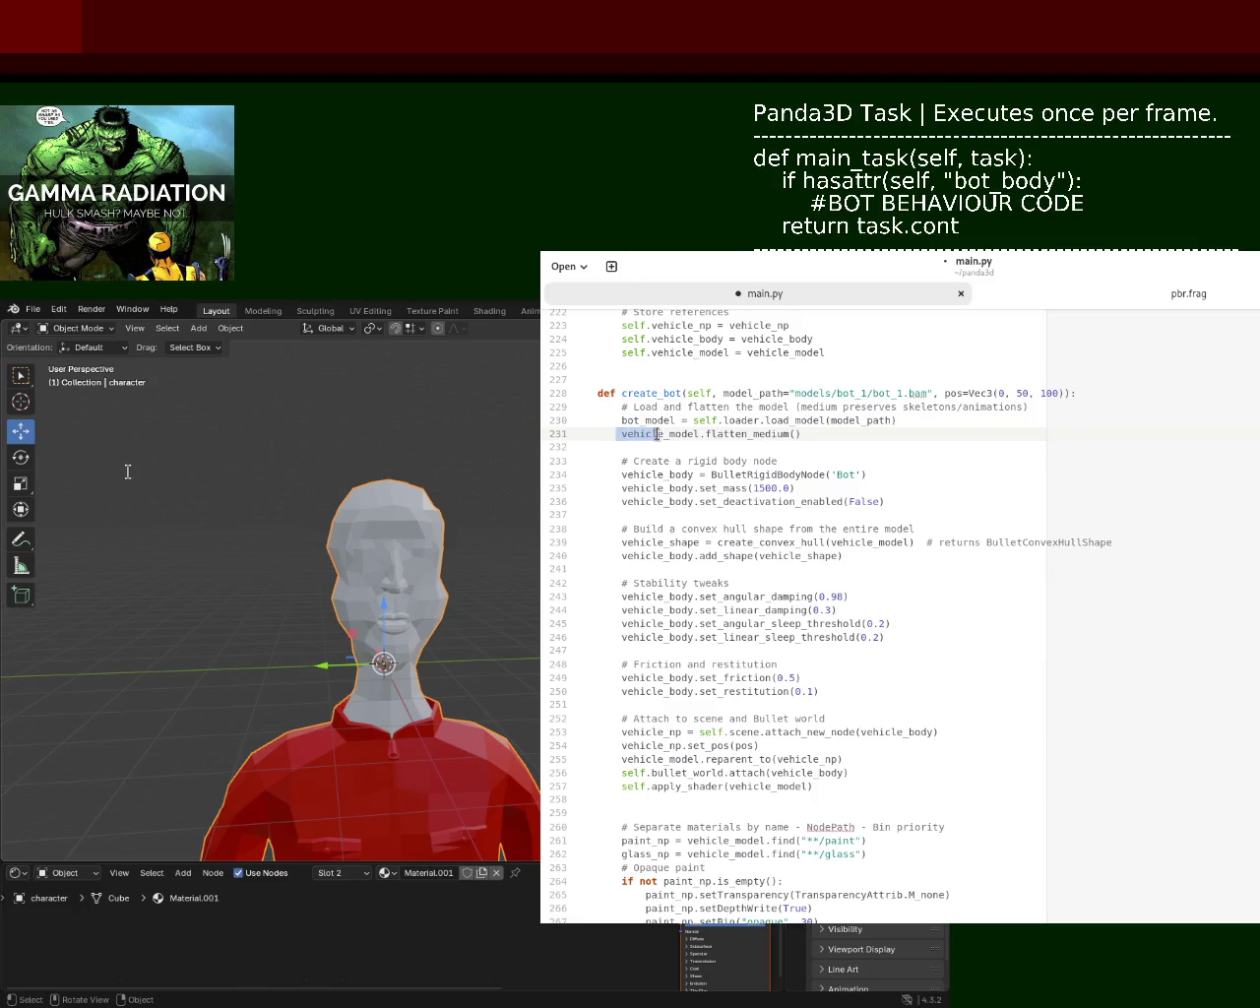
{"action": "key", "text": "ctrl+v"}
{"action": "double_click", "coordinate": [624, 475]}
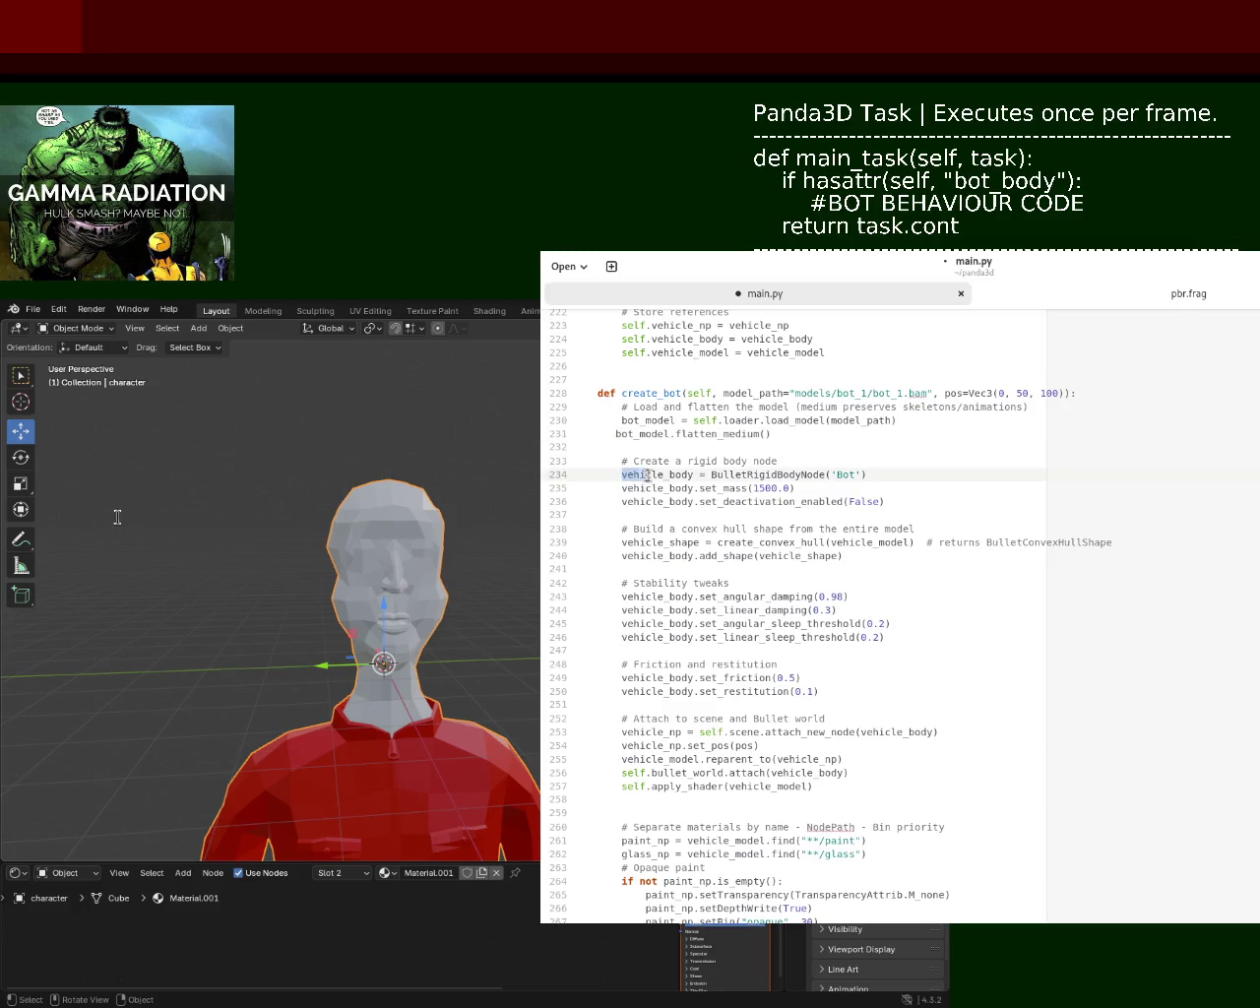
{"action": "key", "text": "ctrl+v"}
{"action": "mouse_move", "coordinate": [622, 488]}
{"action": "left_mouse_down"}
{"action": "mouse_move", "coordinate": [695, 488]}
{"action": "mouse_move", "coordinate": [696, 502]}
{"action": "left_mouse_up"}
{"action": "key", "text": "ctrl+v"}
{"action": "key", "text": "ctrl+v"}
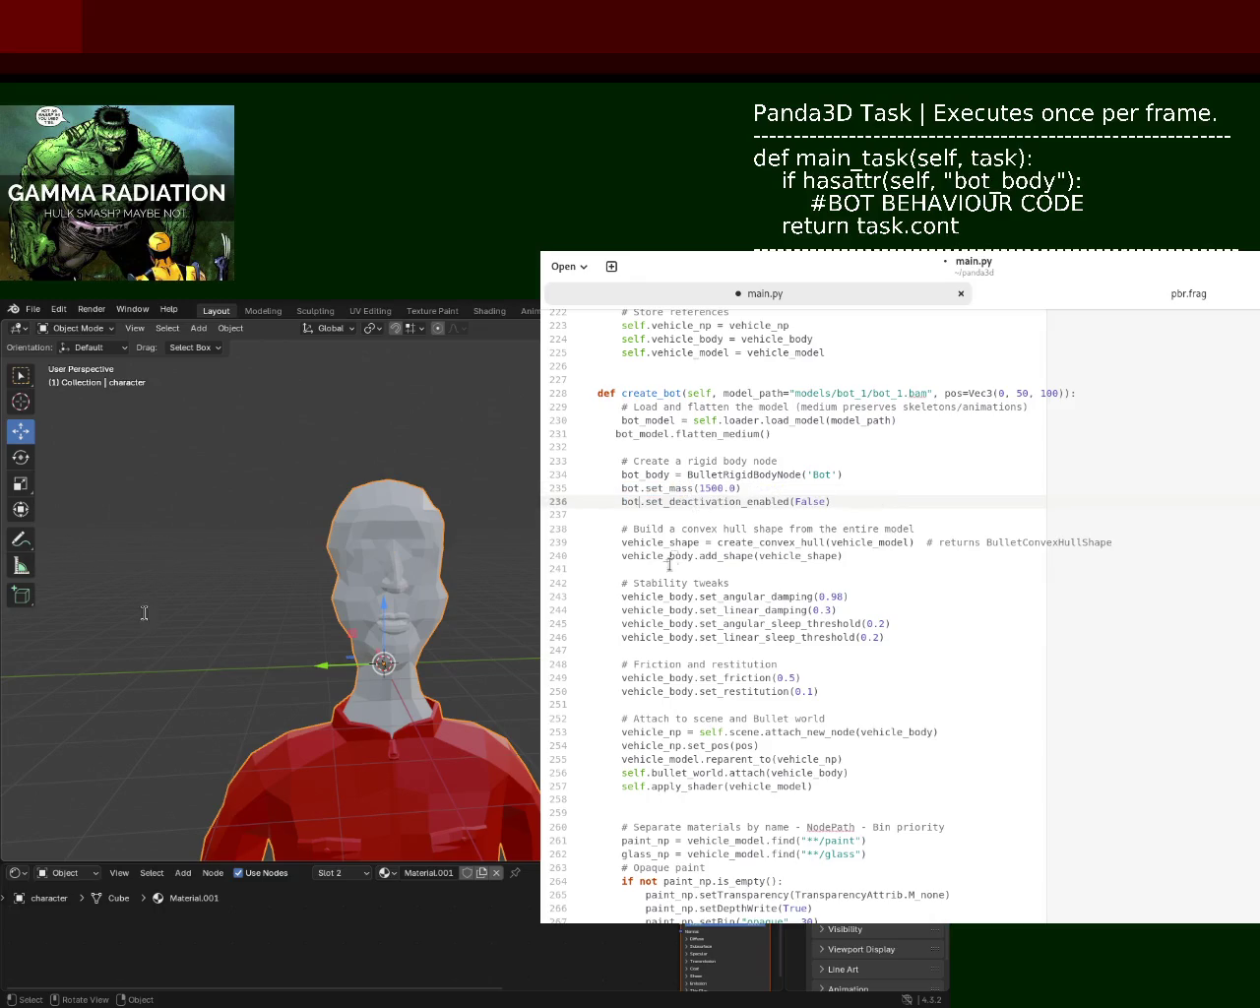
{"action": "mouse_move", "coordinate": [622, 542]}
{"action": "left_mouse_down"}
{"action": "mouse_move", "coordinate": [639, 536]}
{"action": "mouse_move", "coordinate": [666, 556]}
{"action": "left_mouse_up"}
{"action": "key", "text": "ctrl+v"}
{"action": "key", "text": "ctrl+v"}
- Switch the convex hull and angular-damping lines to bot_ names and save main.py
{"action": "left_click", "coordinate": [429, 546]}
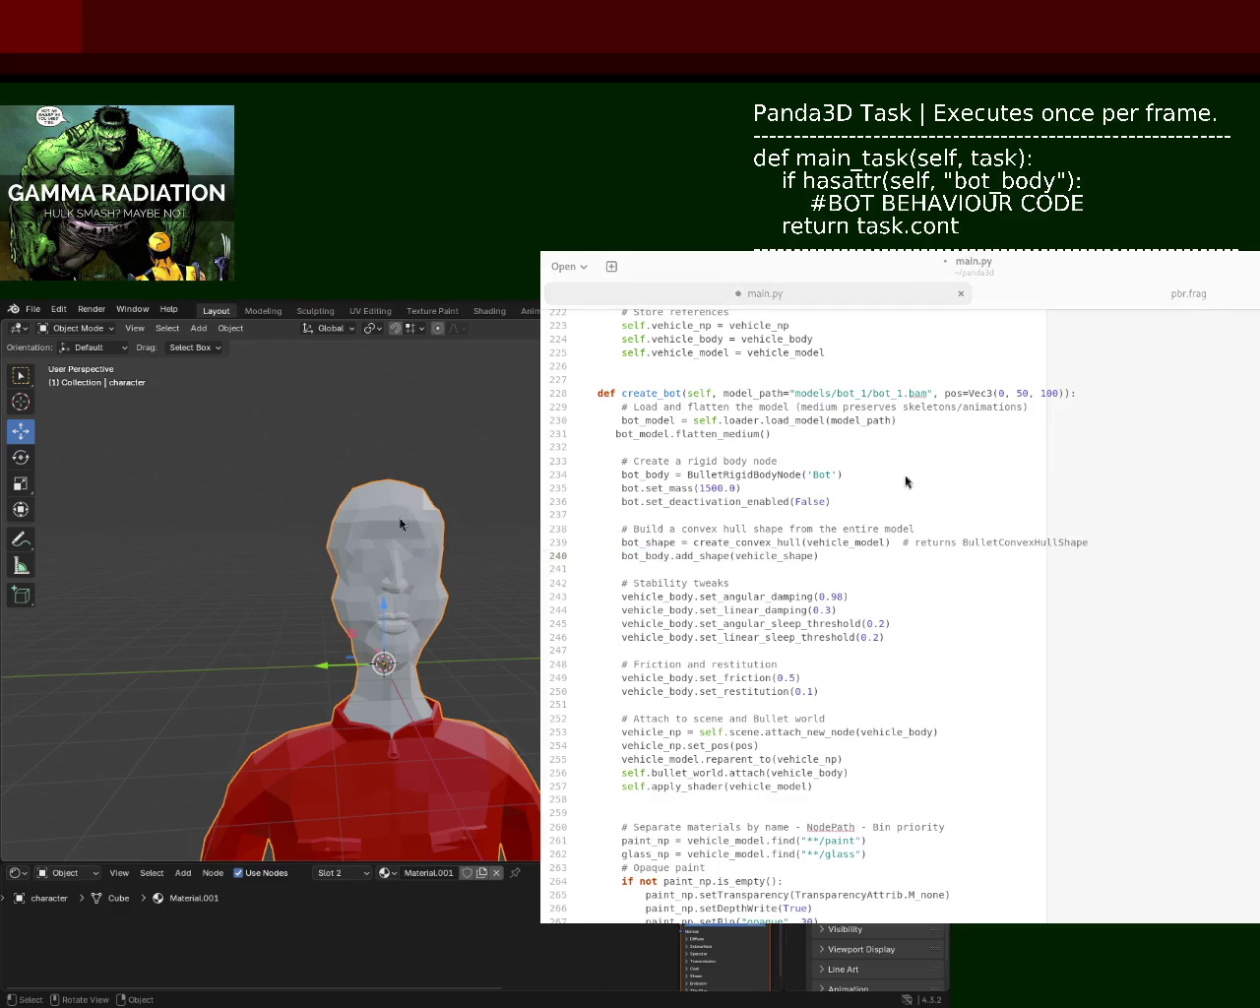
{"action": "left_click", "coordinate": [1043, 293]}
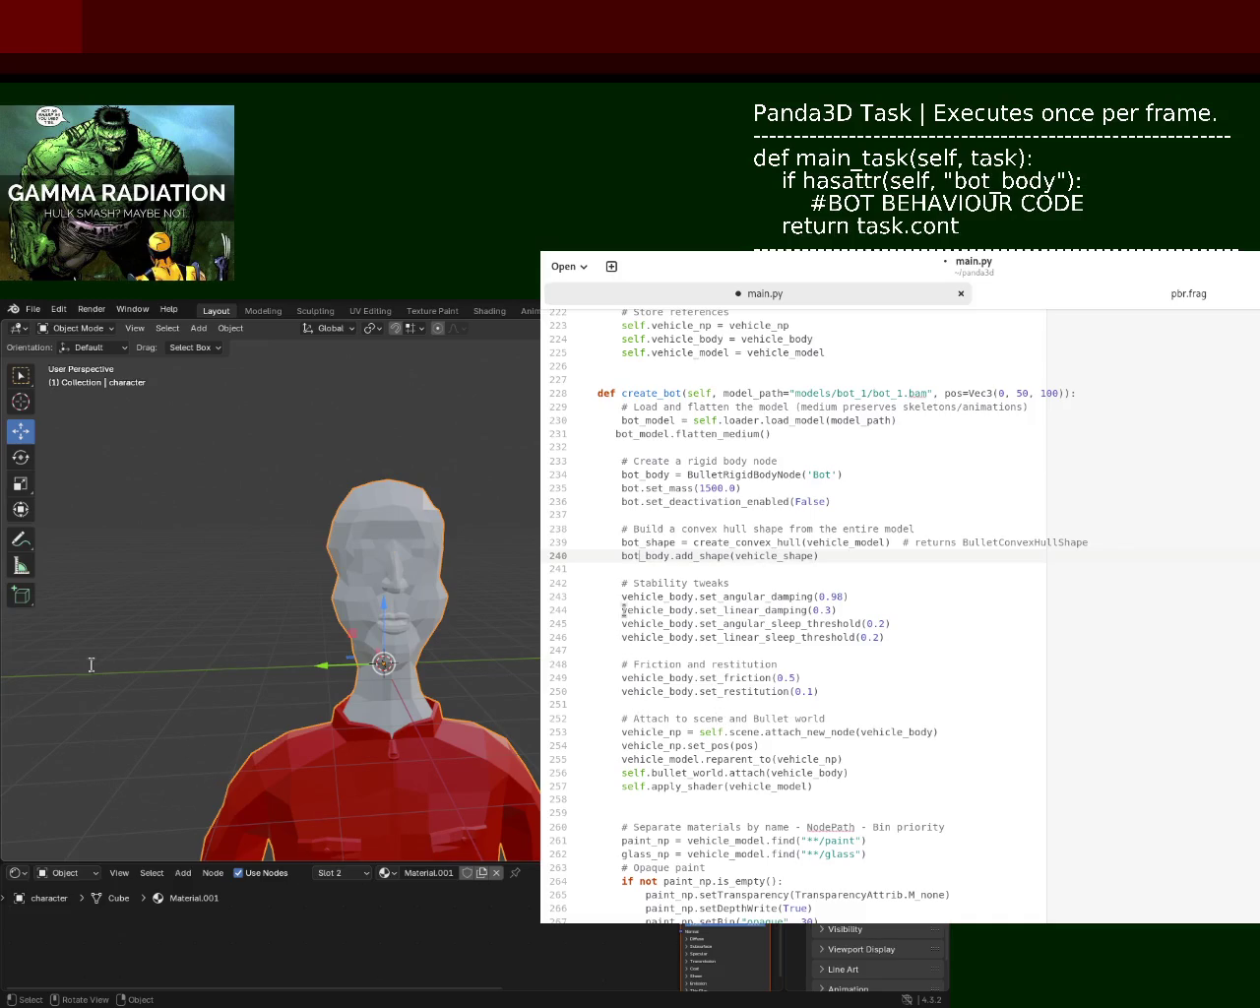
{"action": "double_click", "coordinate": [637, 556]}
{"action": "mouse_move", "coordinate": [622, 597]}
{"action": "left_mouse_down"}
{"action": "mouse_move", "coordinate": [673, 603]}
{"action": "mouse_move", "coordinate": [661, 636]}
{"action": "mouse_move", "coordinate": [620, 636]}
{"action": "mouse_move", "coordinate": [673, 646]}
{"action": "left_mouse_up"}
{"action": "type", "text": "bot_"}
{"action": "type", "text": "bot"}
{"action": "type", "text": "bot"}
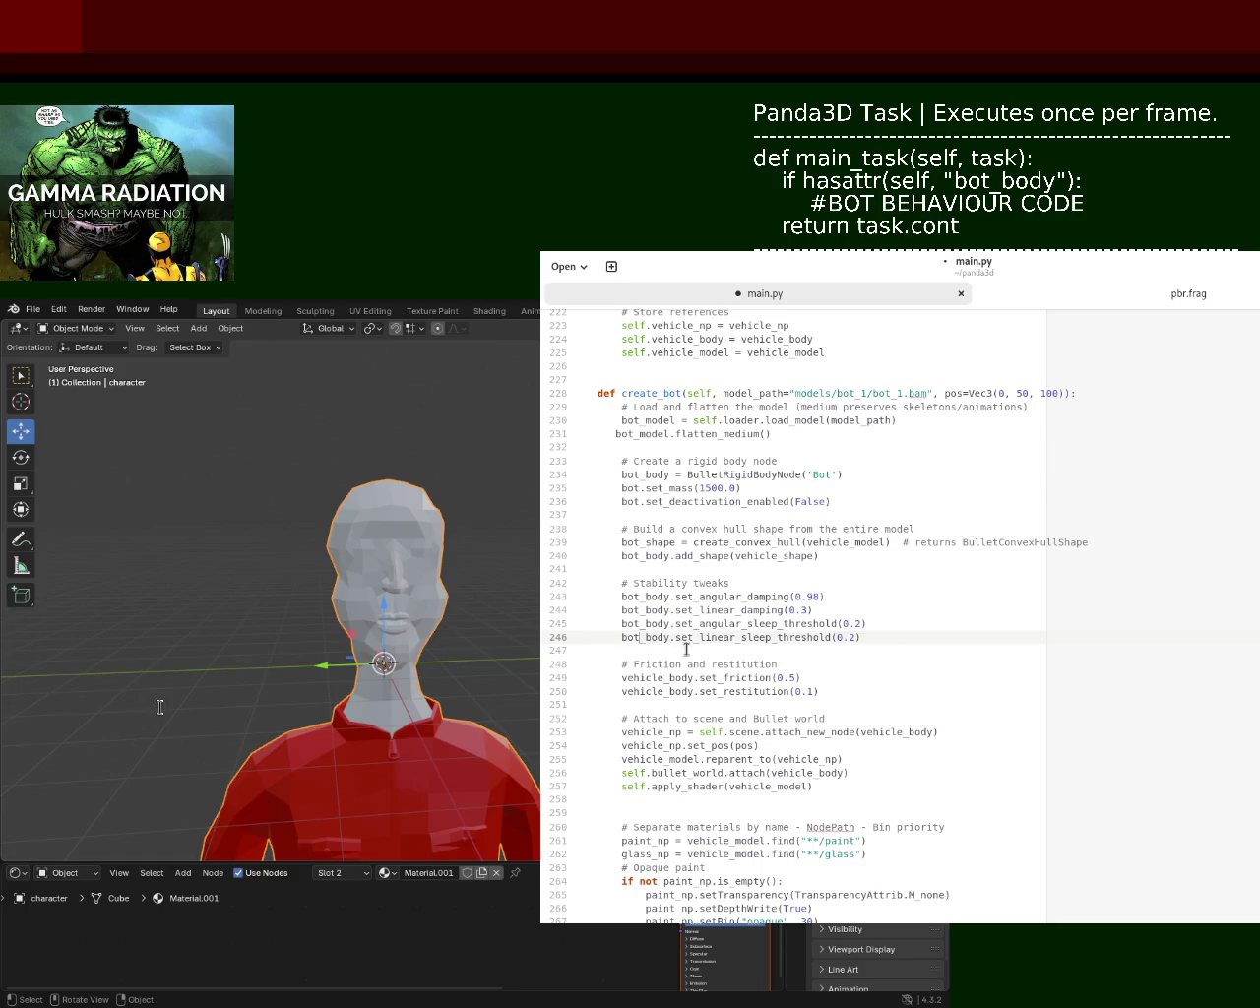
{"action": "type", "text": "bot"}
{"action": "key", "text": "ctrl+s"}
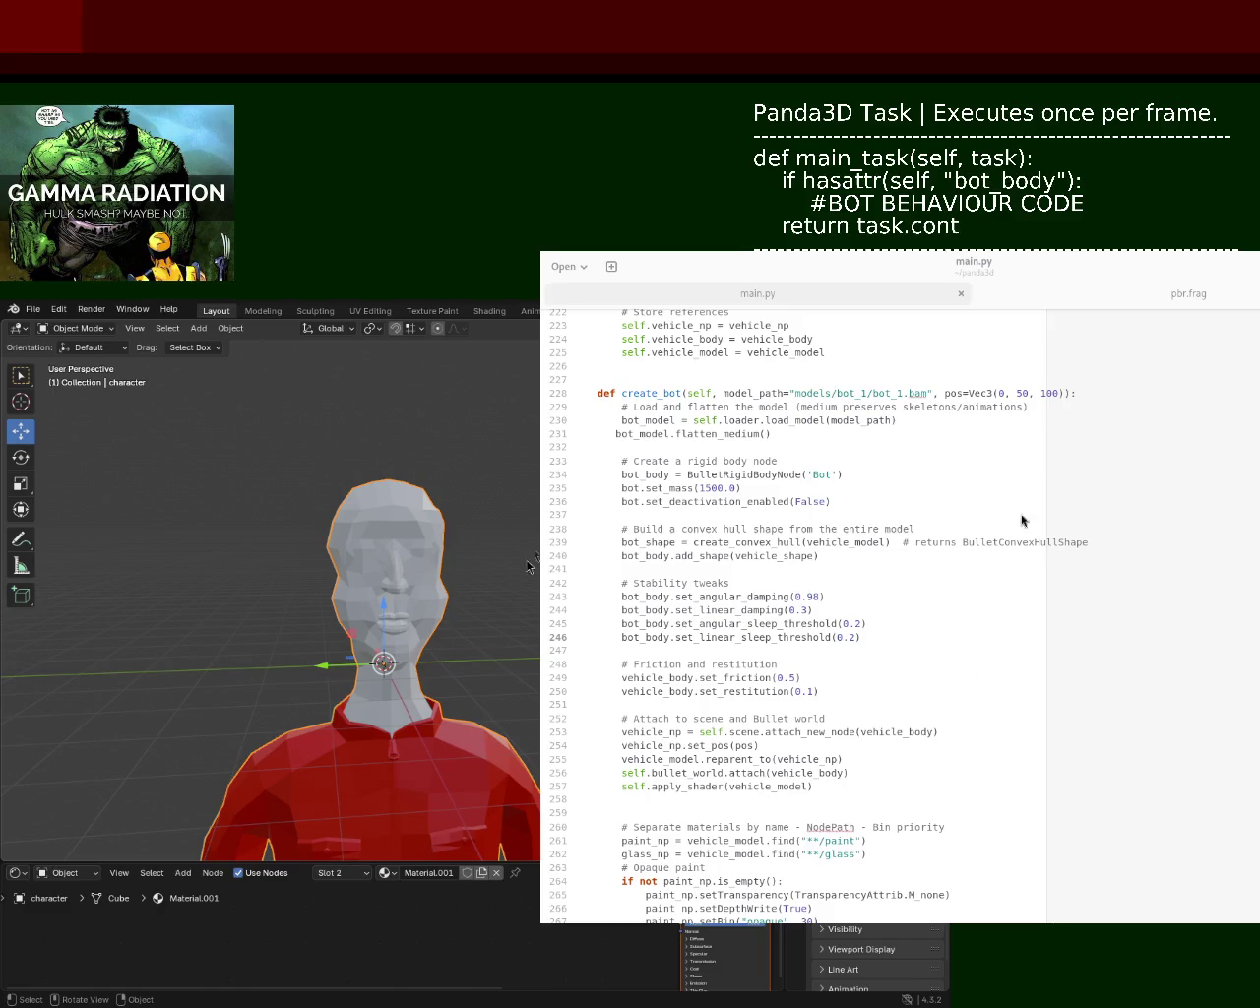
{"action": "left_click", "coordinate": [748, 636]}
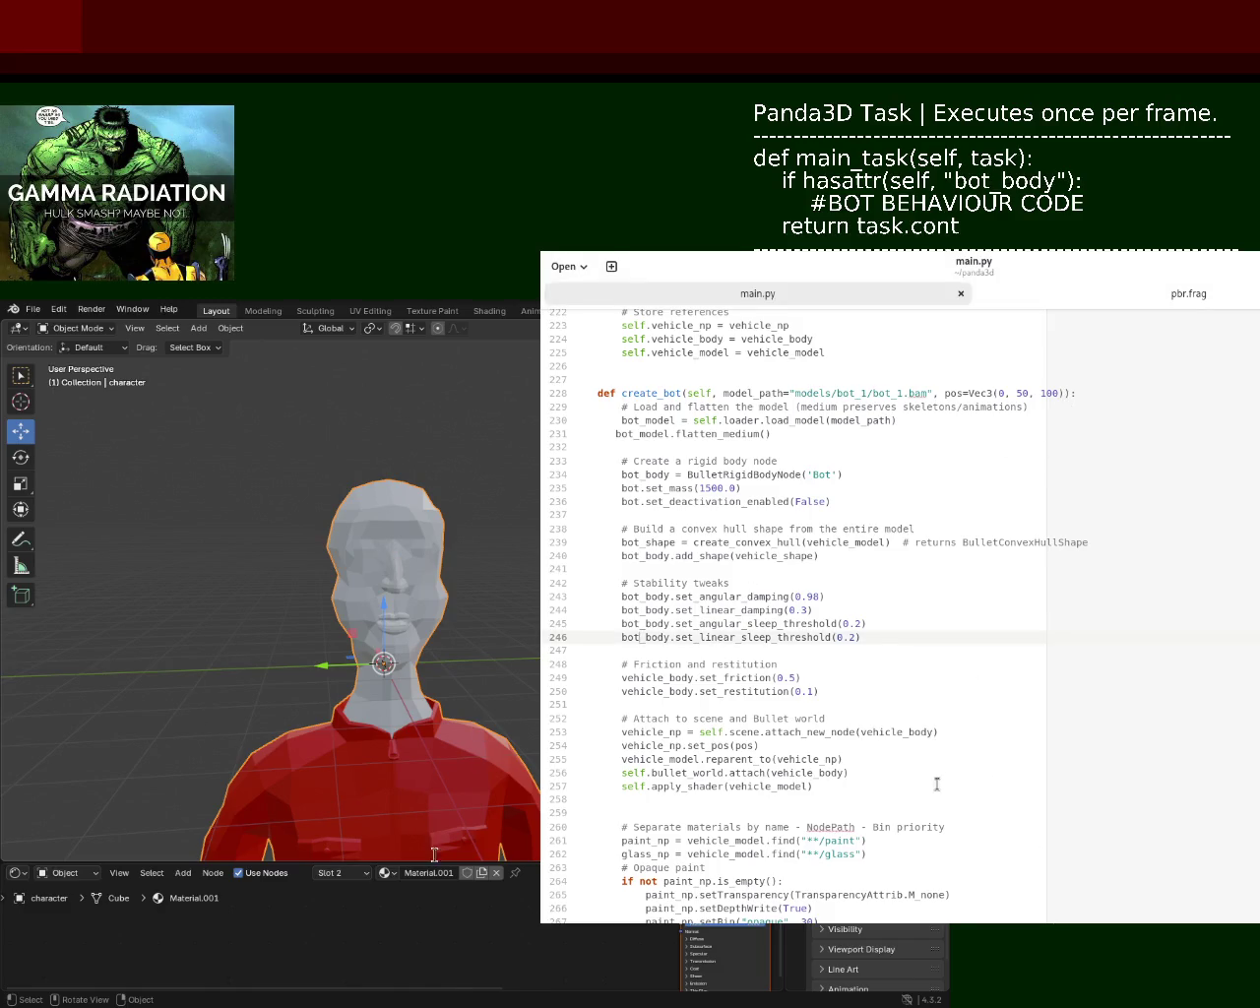
- Make the friction and restitution lines use bot_body and save
{"action": "left_click", "coordinate": [631, 640]}
{"action": "left_click", "coordinate": [622, 679]}
{"action": "triple_click", "coordinate": [622, 679]}
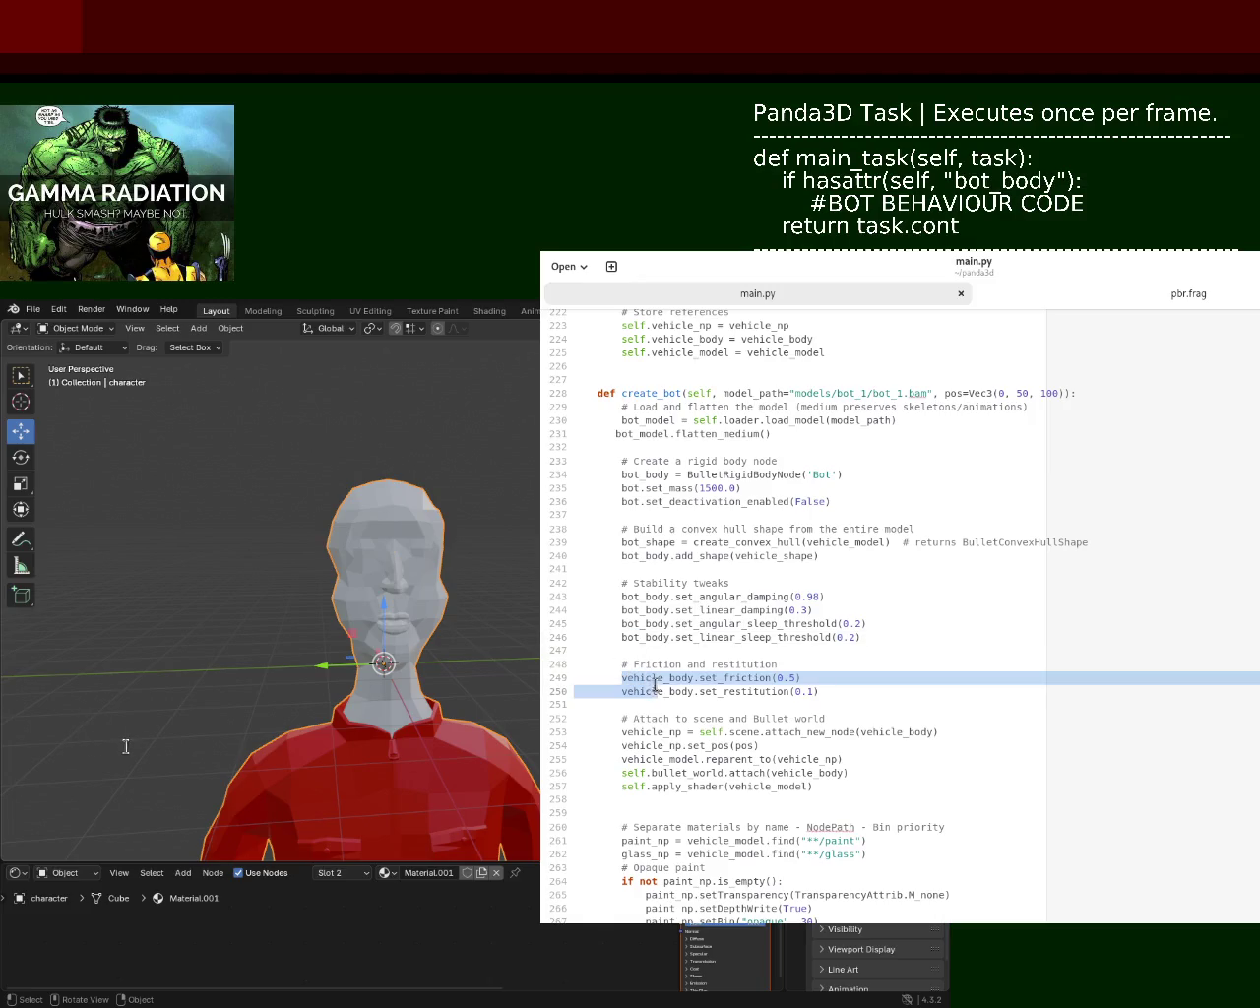
{"action": "double_click", "coordinate": [635, 679]}
{"action": "type", "text": "bot"}
{"action": "left_click_drag", "start_coordinate": [620, 691], "coordinate": [660, 693]}
{"action": "type", "text": "bot"}
{"action": "key", "text": "ctrl+s"}
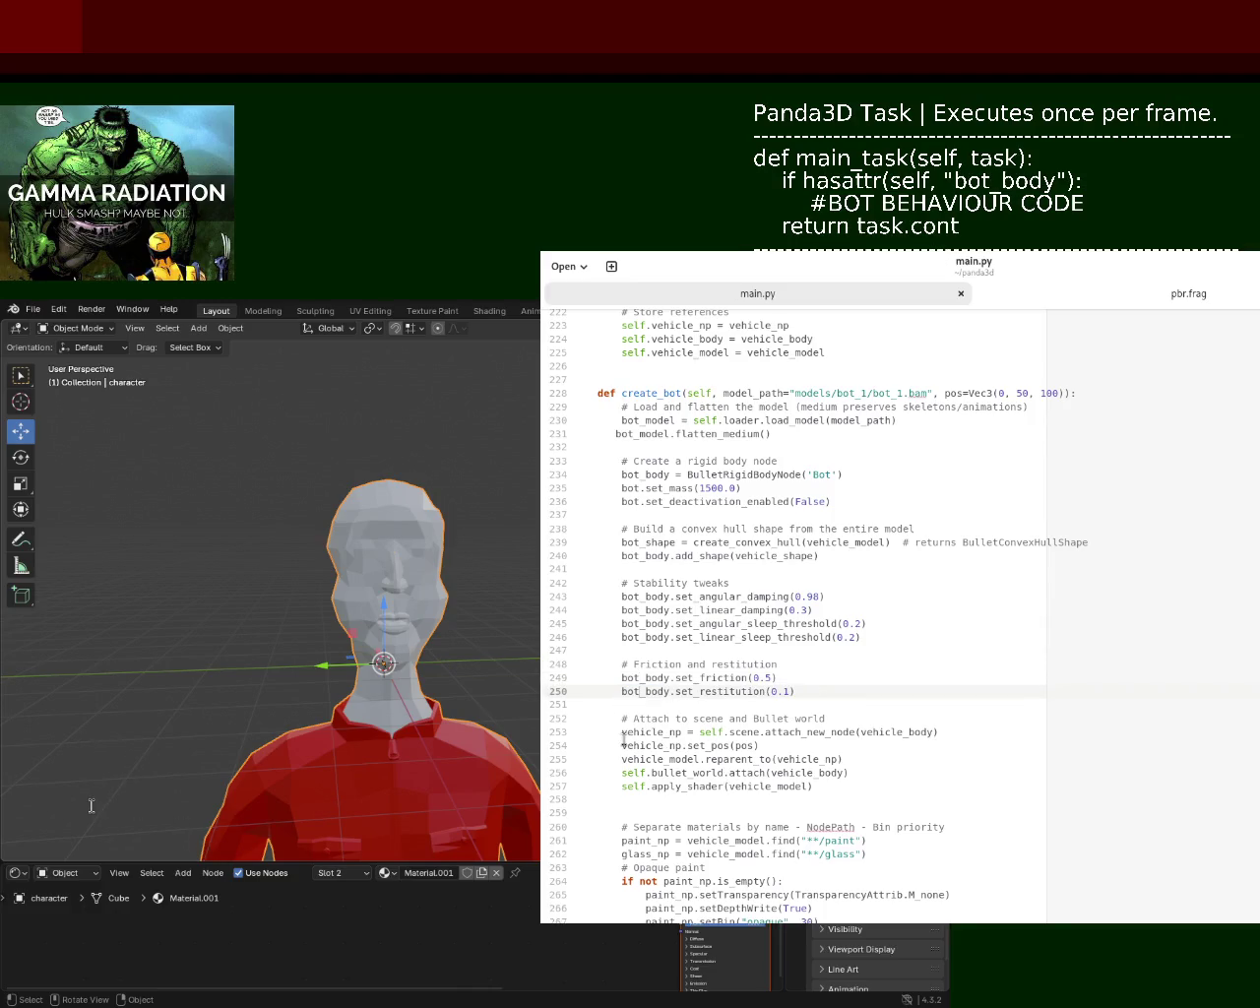
- Change the attach_new_node, bullet_world attach and apply_shader lines to bot names
{"action": "mouse_move", "coordinate": [622, 733]}
{"action": "left_mouse_down"}
{"action": "mouse_move", "coordinate": [666, 734]}
{"action": "mouse_move", "coordinate": [646, 745]}
{"action": "mouse_move", "coordinate": [666, 759]}
{"action": "left_mouse_up"}
{"action": "type", "text": "botbot"}
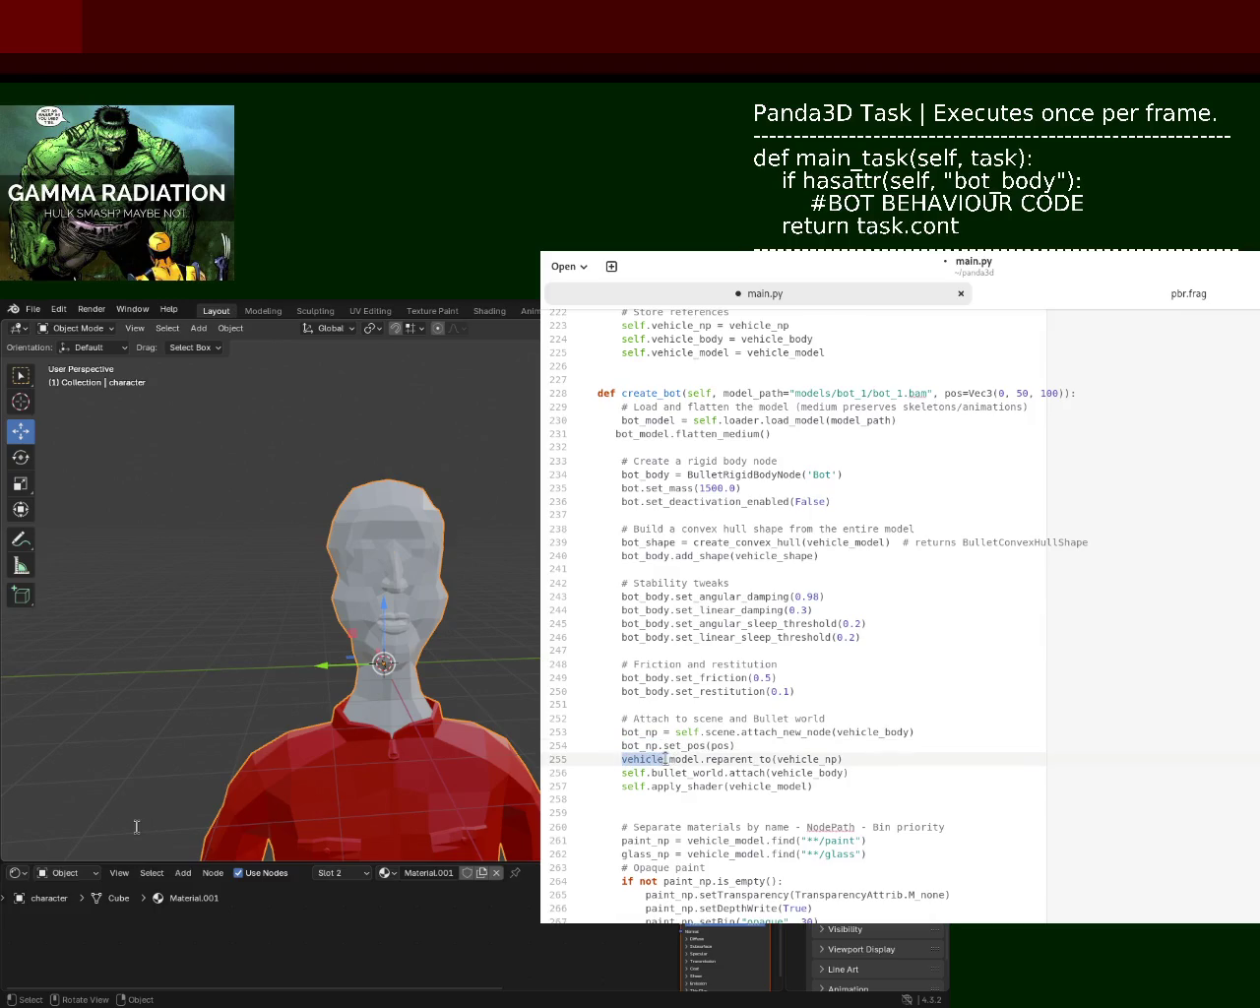
{"action": "type", "text": "bot"}
{"action": "key", "text": "ctrl+s"}
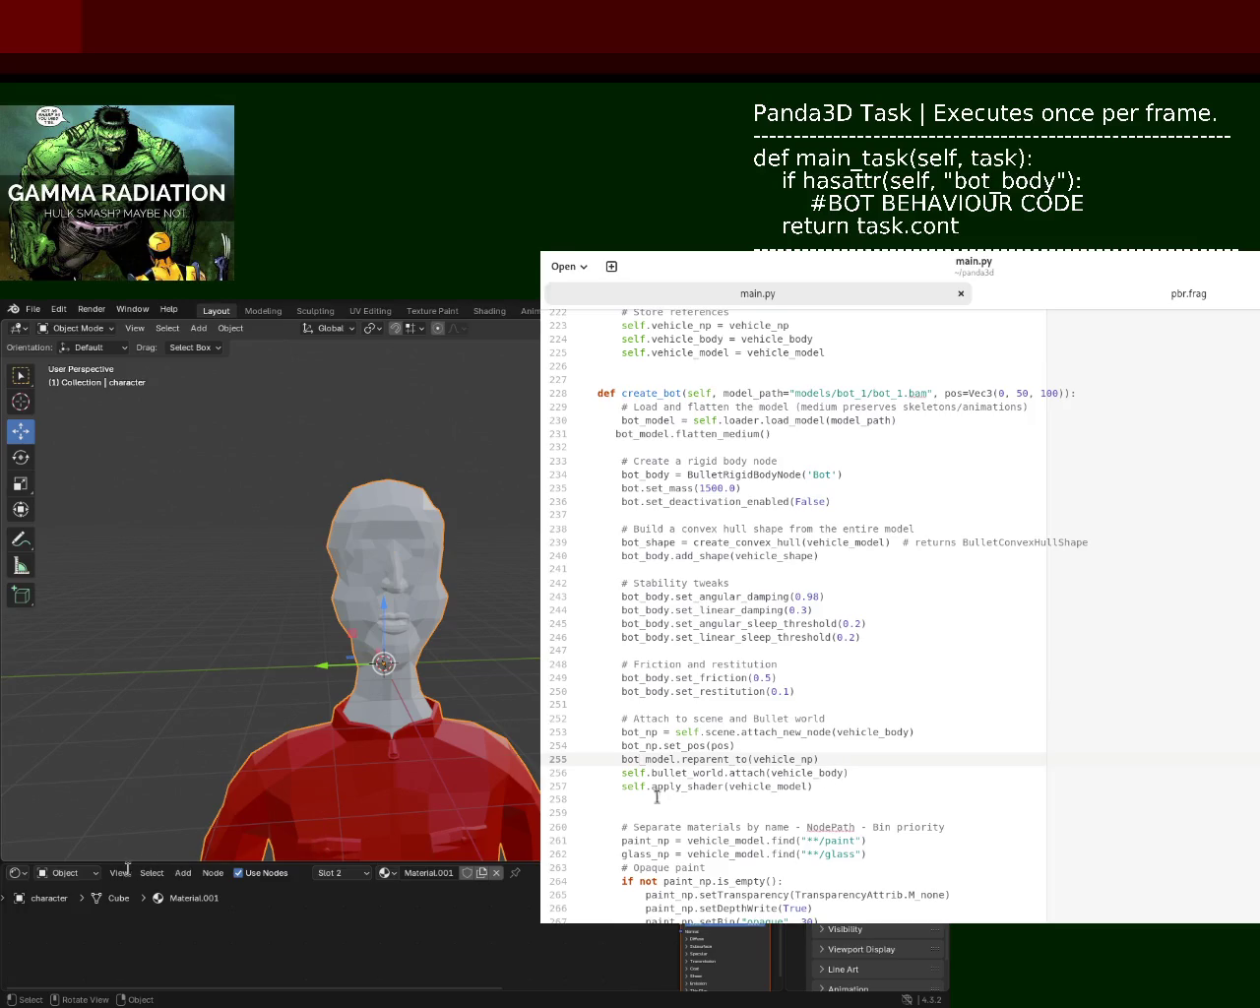
{"action": "left_click_drag", "start_coordinate": [773, 773], "coordinate": [809, 773]}
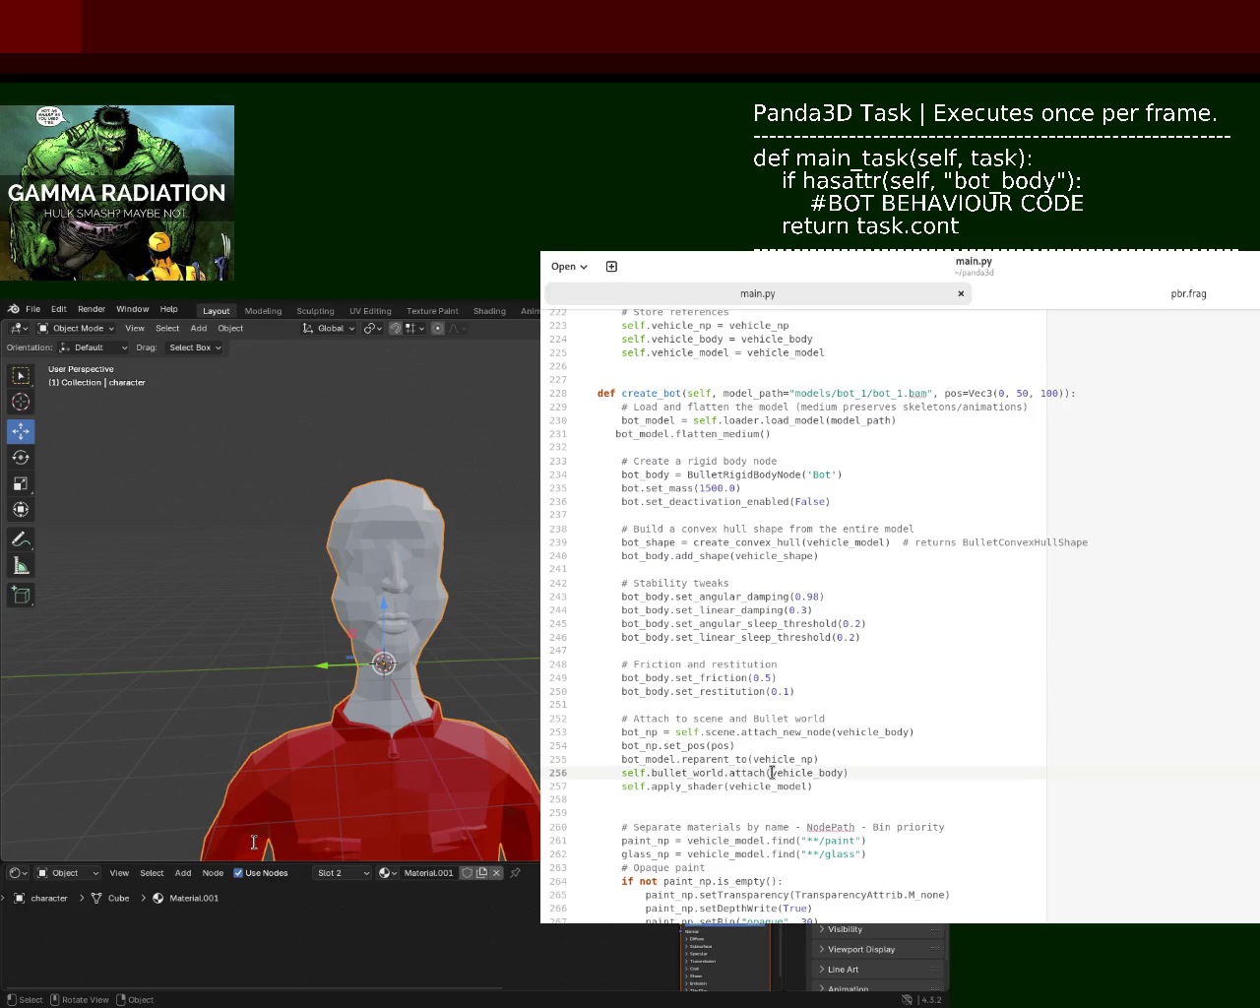
{"action": "type", "text": "bot"}
{"action": "left_click_drag", "start_coordinate": [729, 786], "coordinate": [774, 786]}
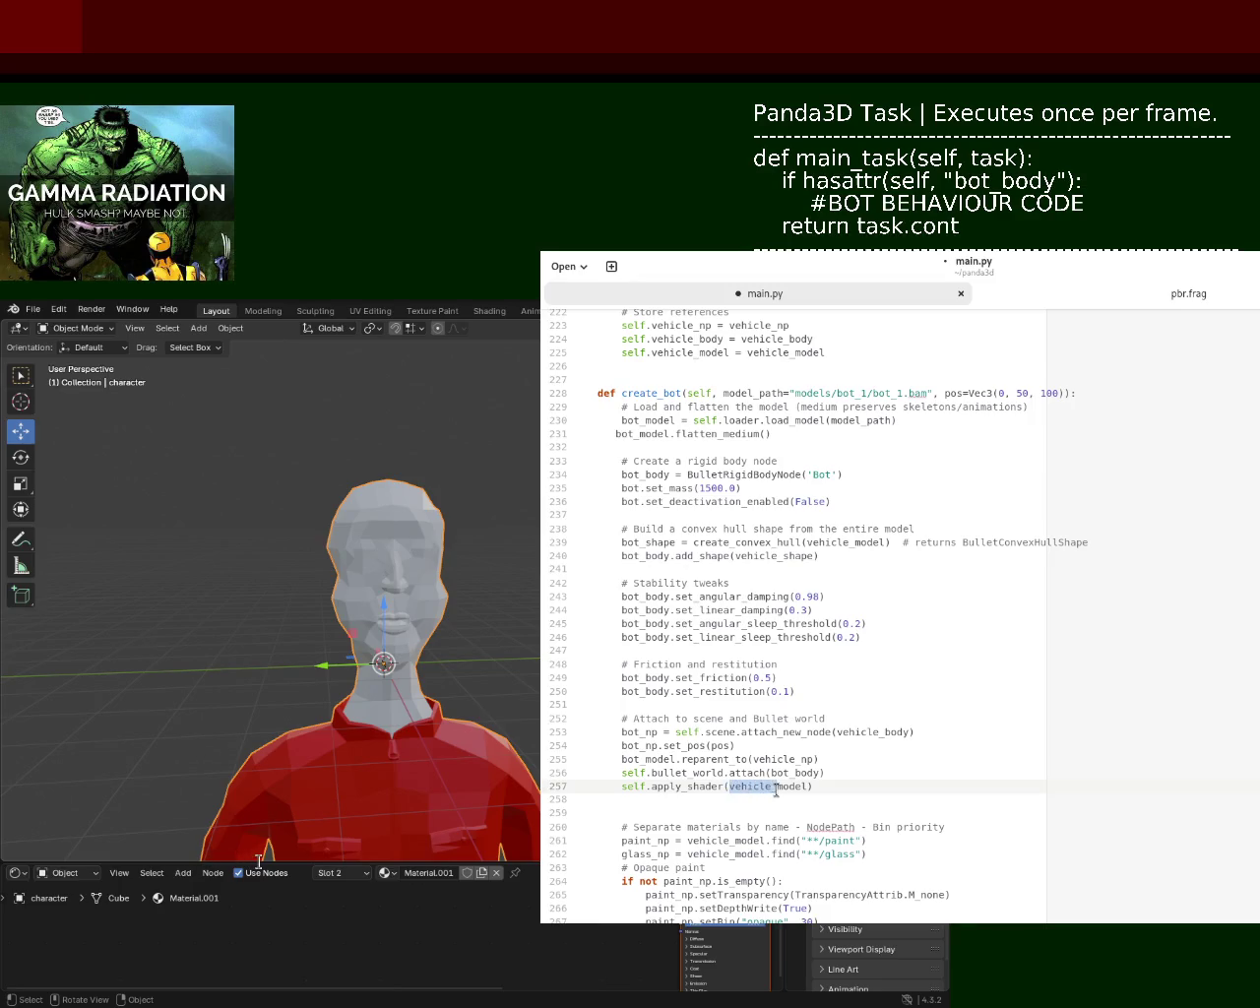
{"action": "type", "text": "bot"}
- Replace vehicle_body with bot_body inside attach_new_node
{"action": "left_click", "coordinate": [298, 462]}
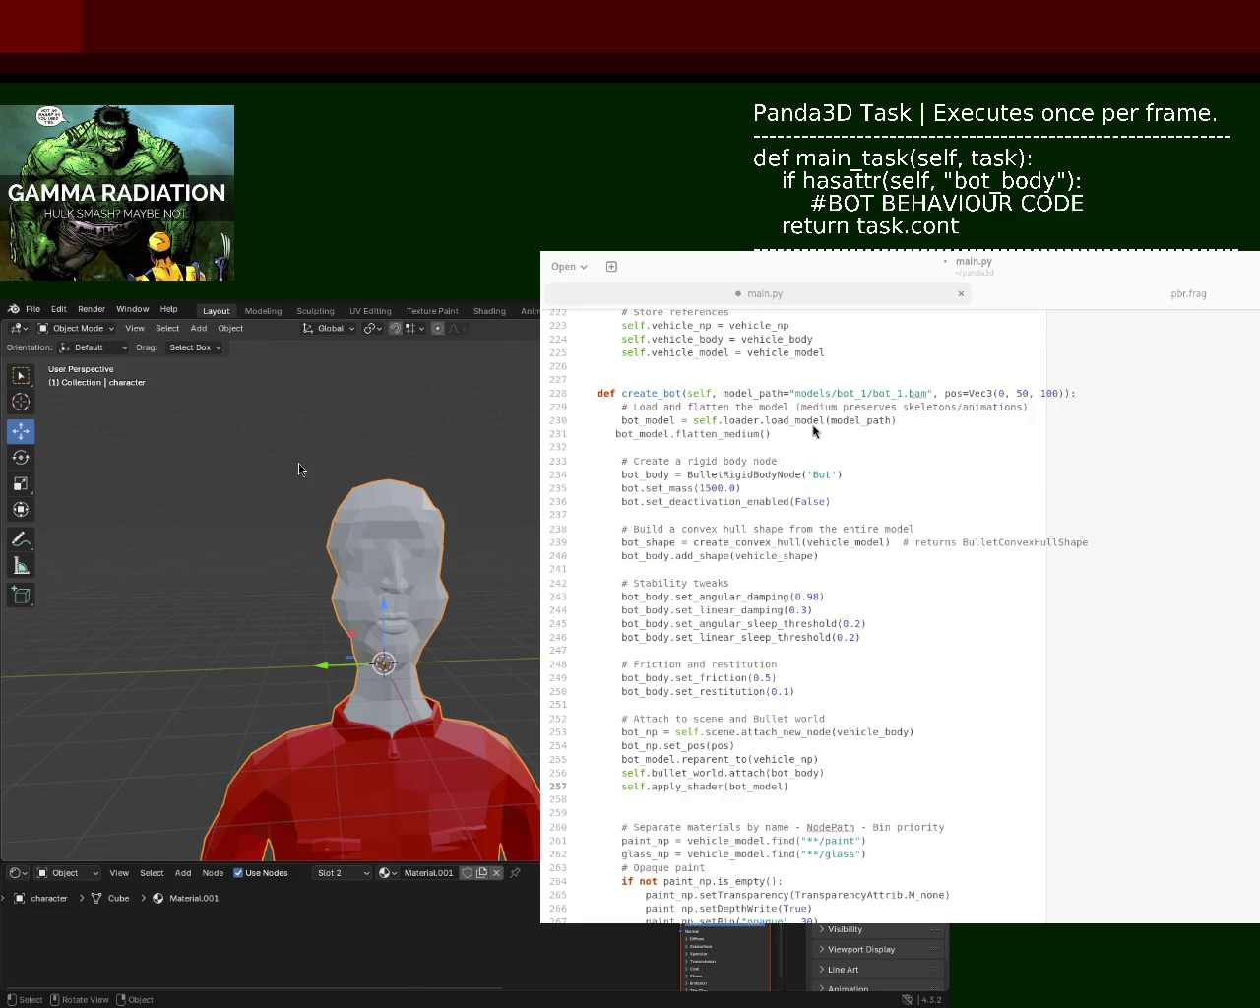
{"action": "left_click", "coordinate": [1168, 461]}
{"action": "left_click", "coordinate": [748, 785]}
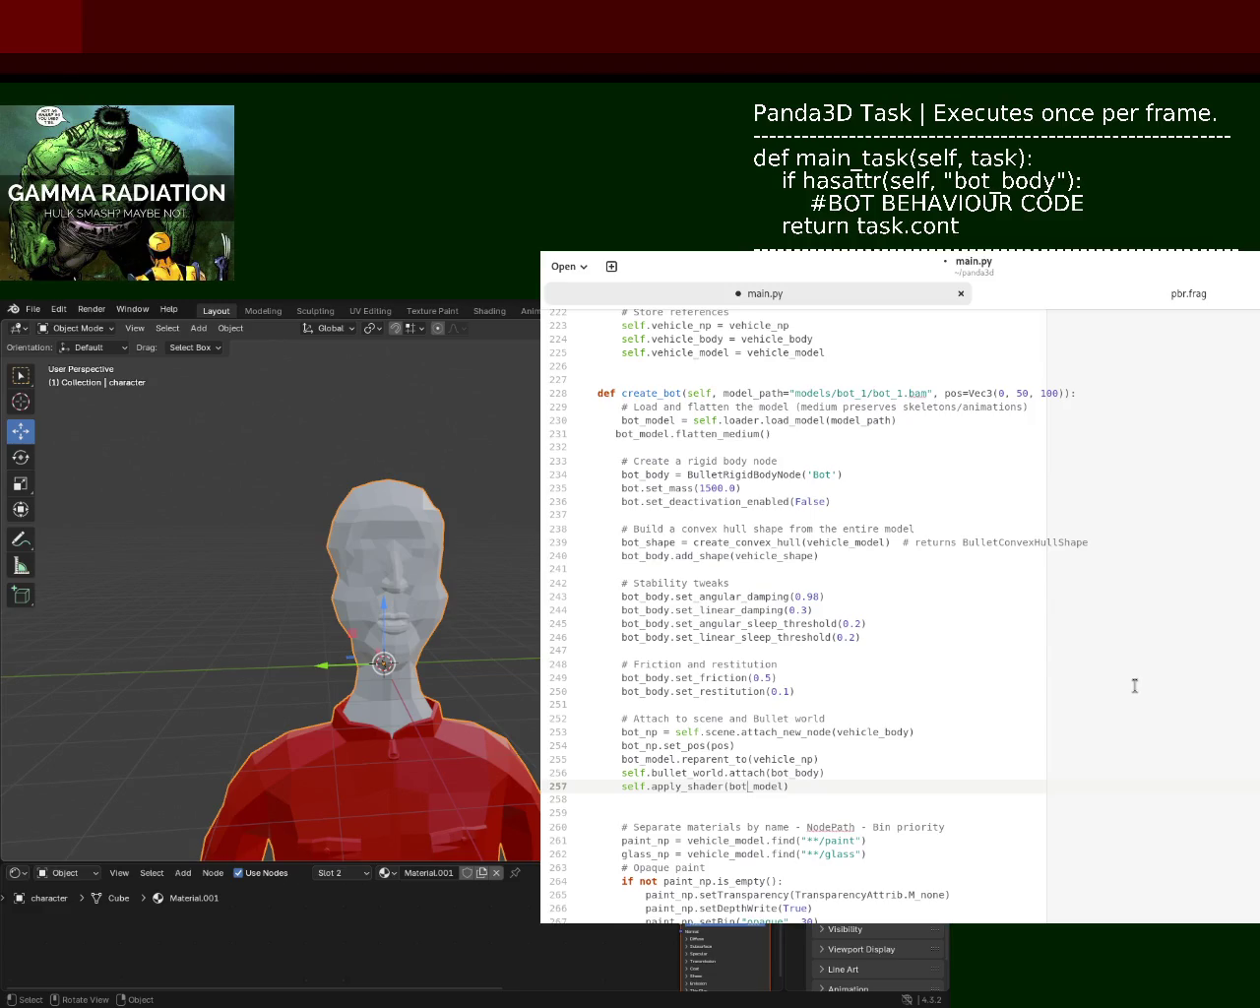
{"action": "left_click_drag", "start_coordinate": [837, 732], "coordinate": [881, 735]}
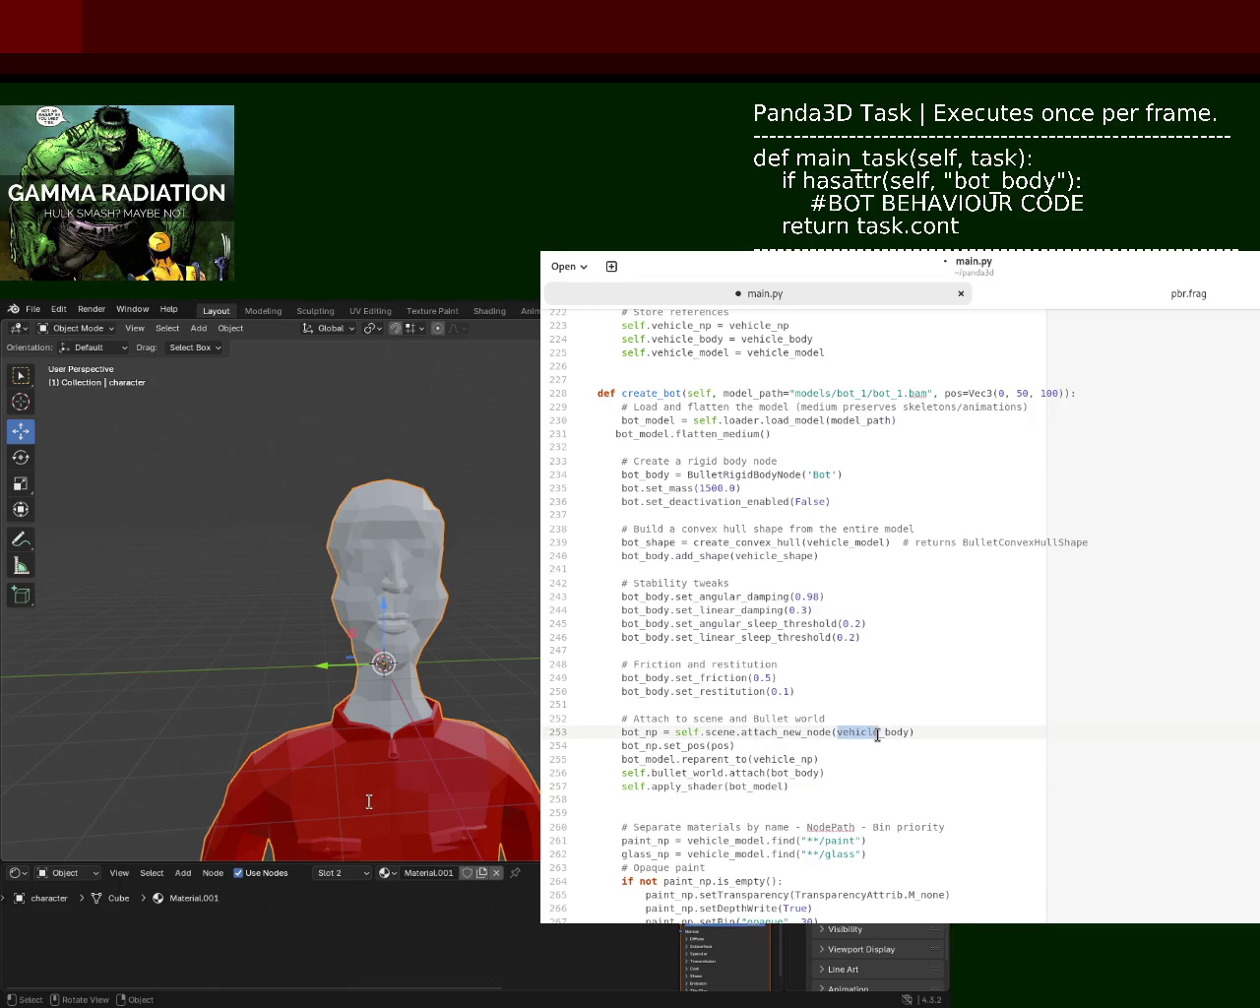
{"action": "type", "text": "bot"}
{"action": "scroll", "coordinate": [793, 615], "scroll_direction": "down", "scroll_amount": 5}
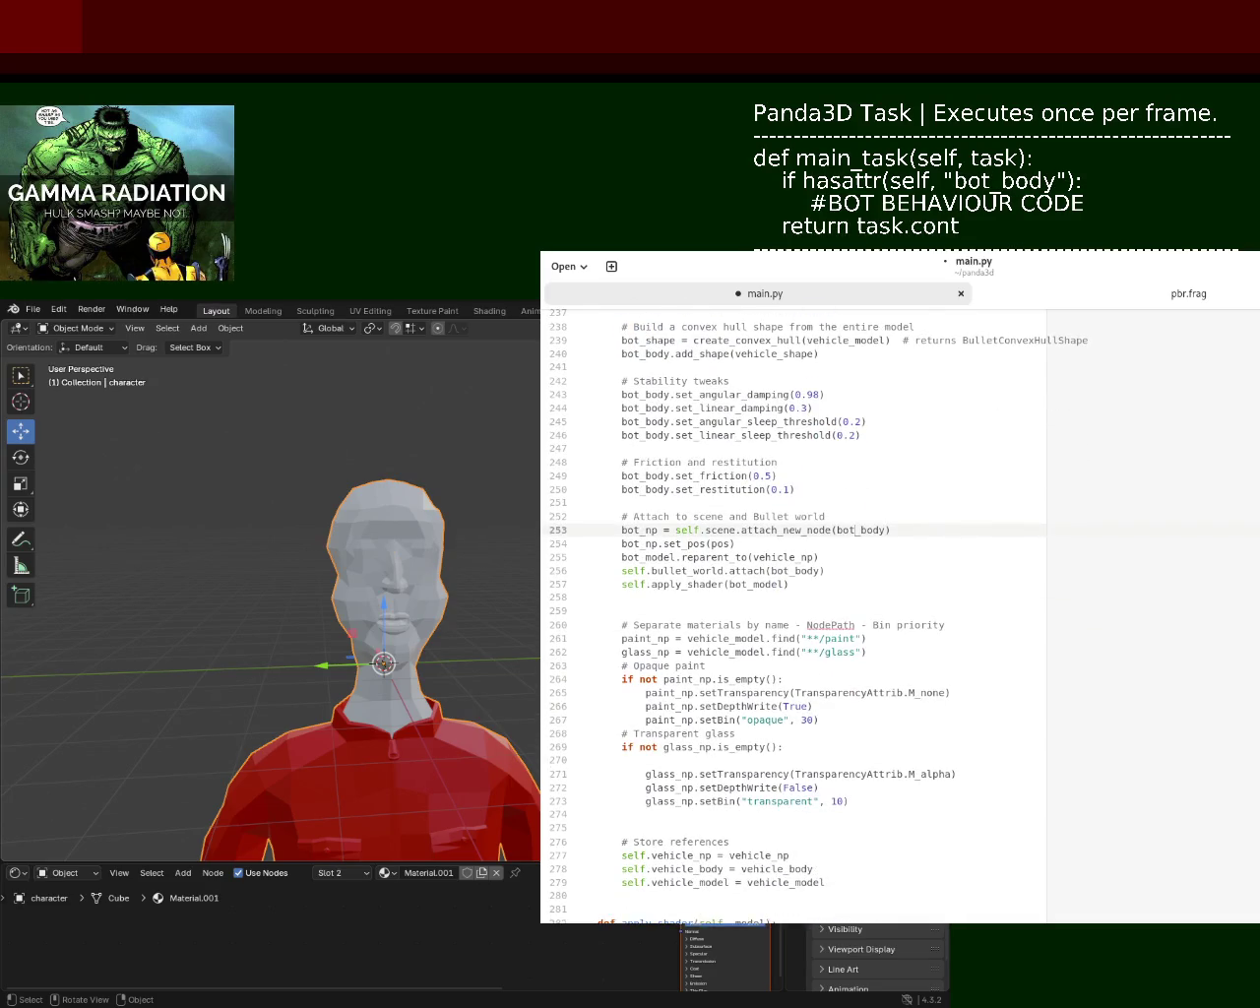
- Delete the paint and glass material block, lines 260–273, from create_bot
{"action": "left_click", "coordinate": [893, 803]}
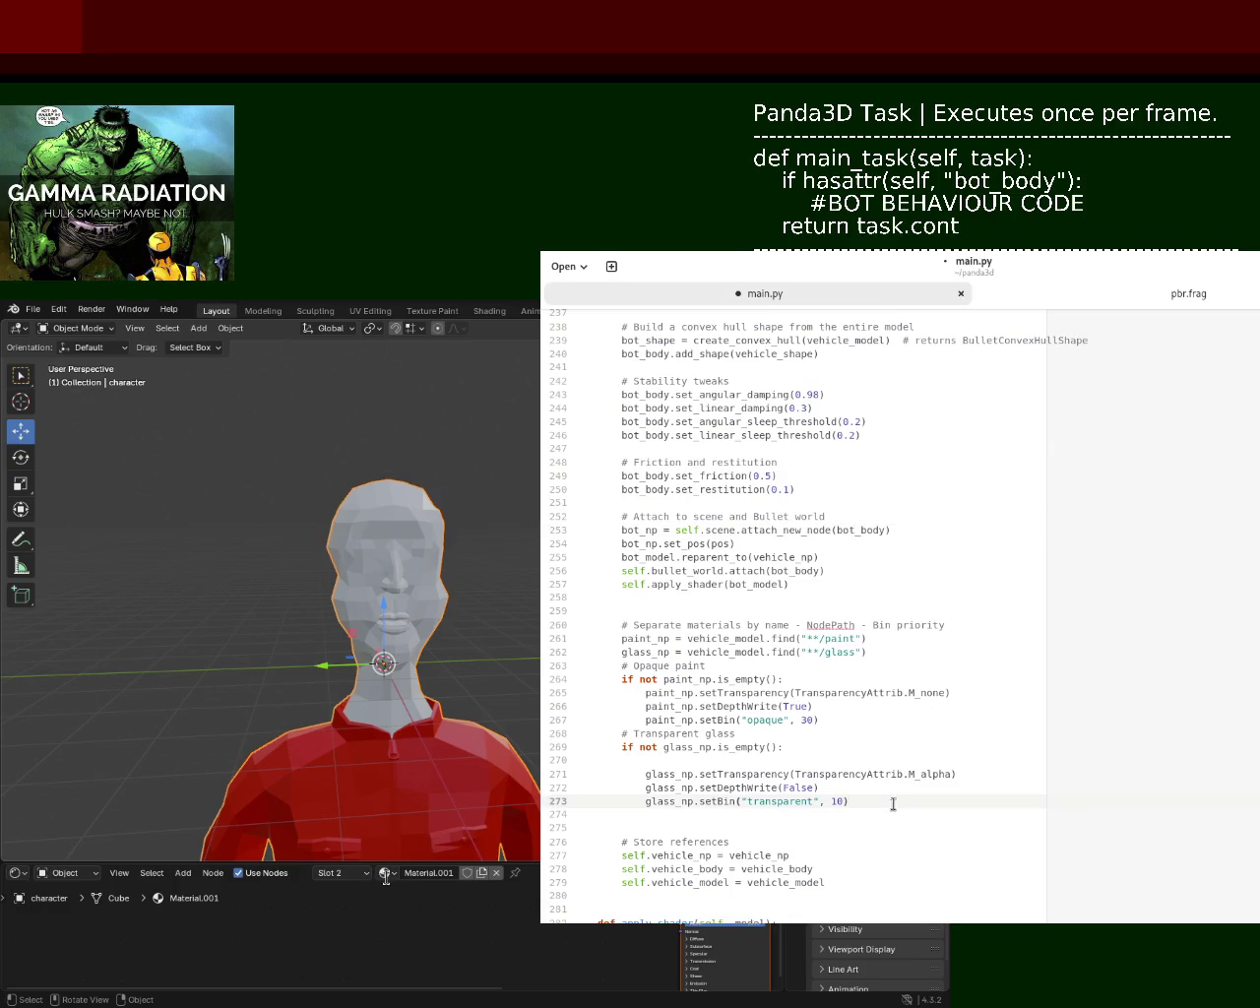
{"action": "left_click_drag", "start_coordinate": [893, 803], "coordinate": [539, 625]}
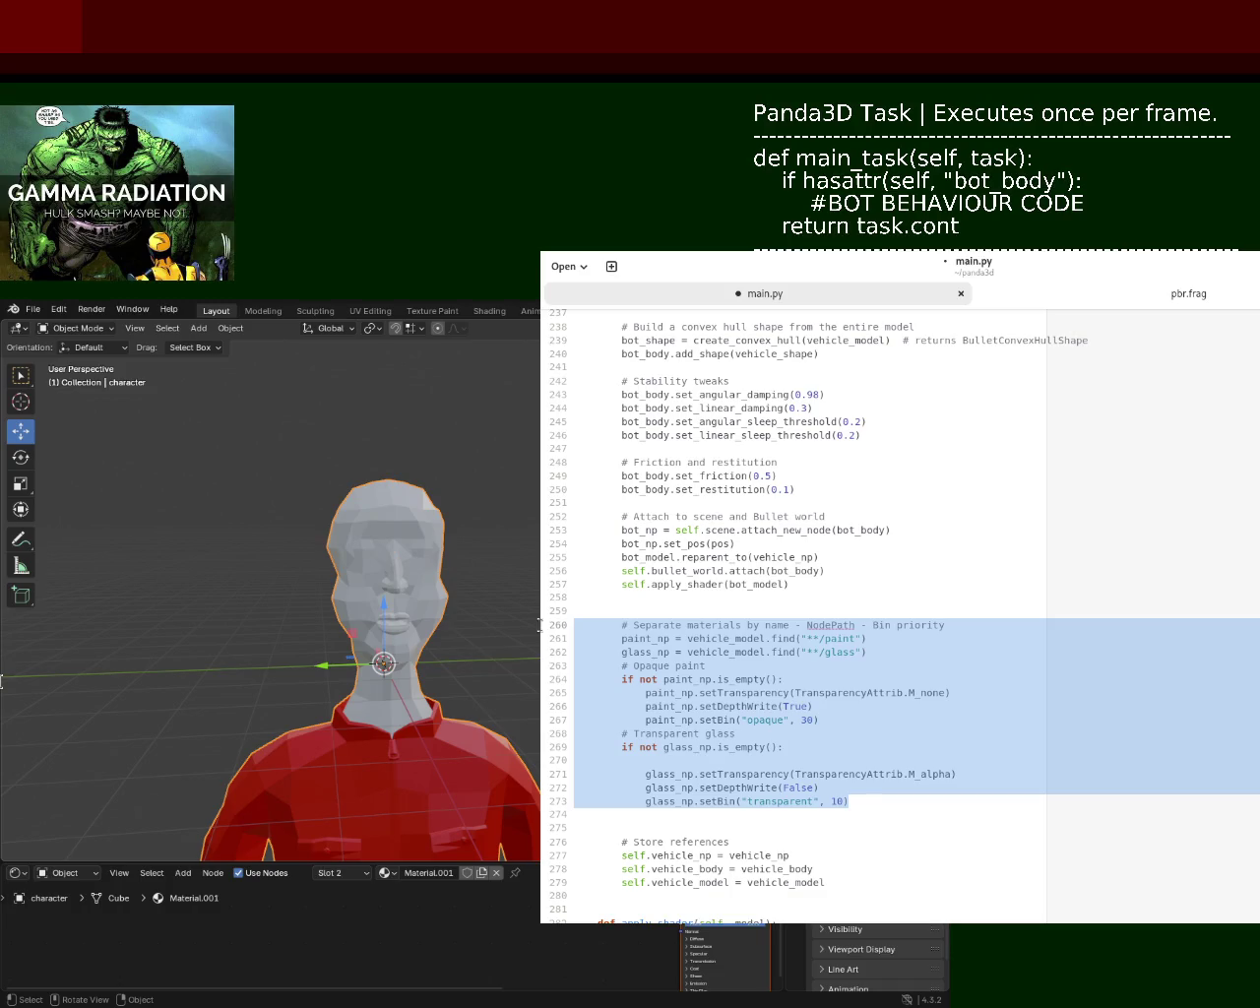
{"action": "key", "text": "Delete"}
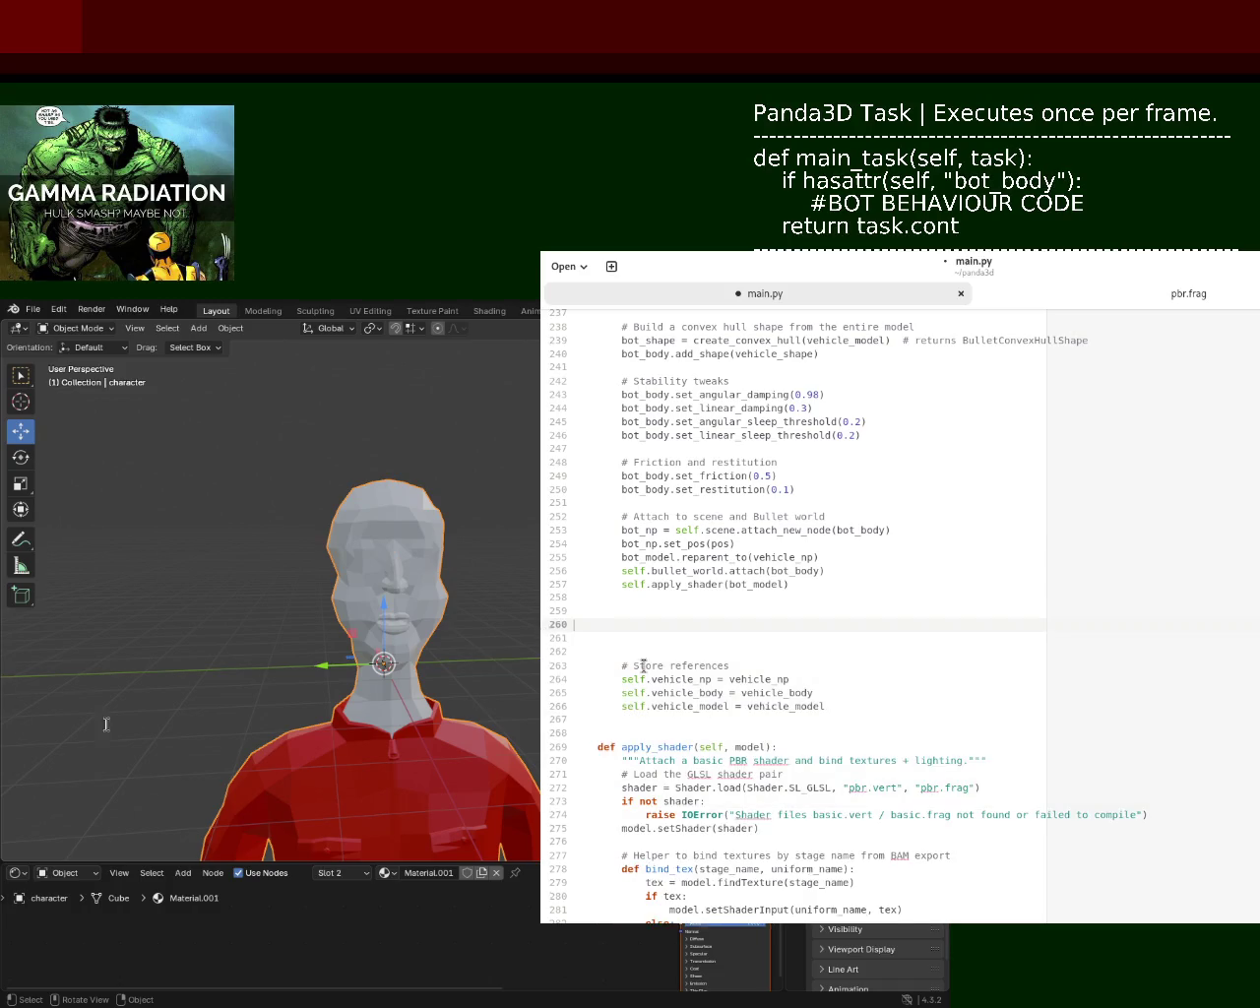
{"action": "key", "text": "Delete"}
{"action": "type", "text": "bot"}
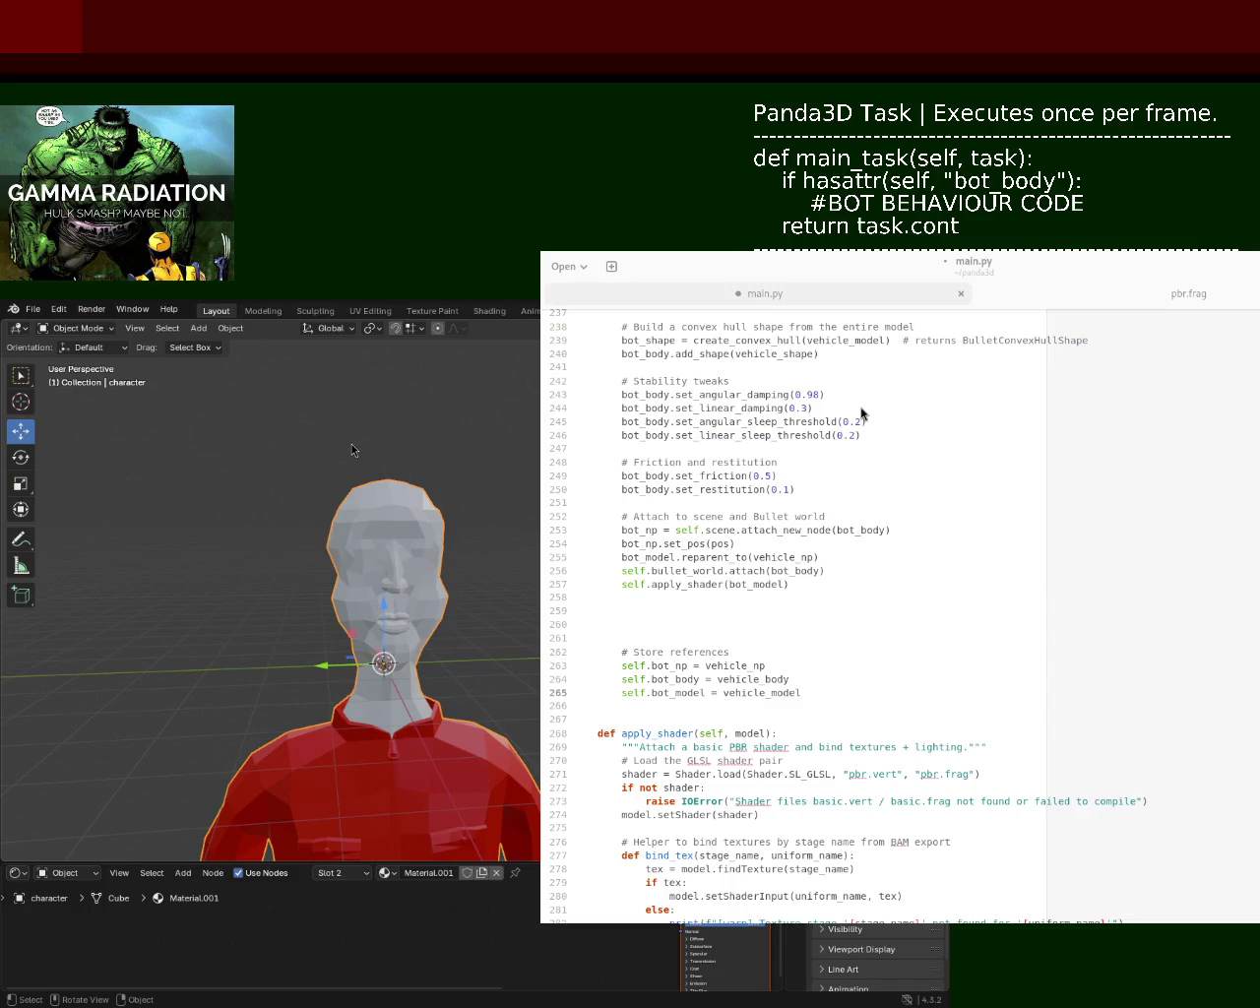
- Delete empty line 260 above create_bot's stored references
{"action": "left_click", "coordinate": [1063, 402]}
{"action": "left_click", "coordinate": [773, 624]}
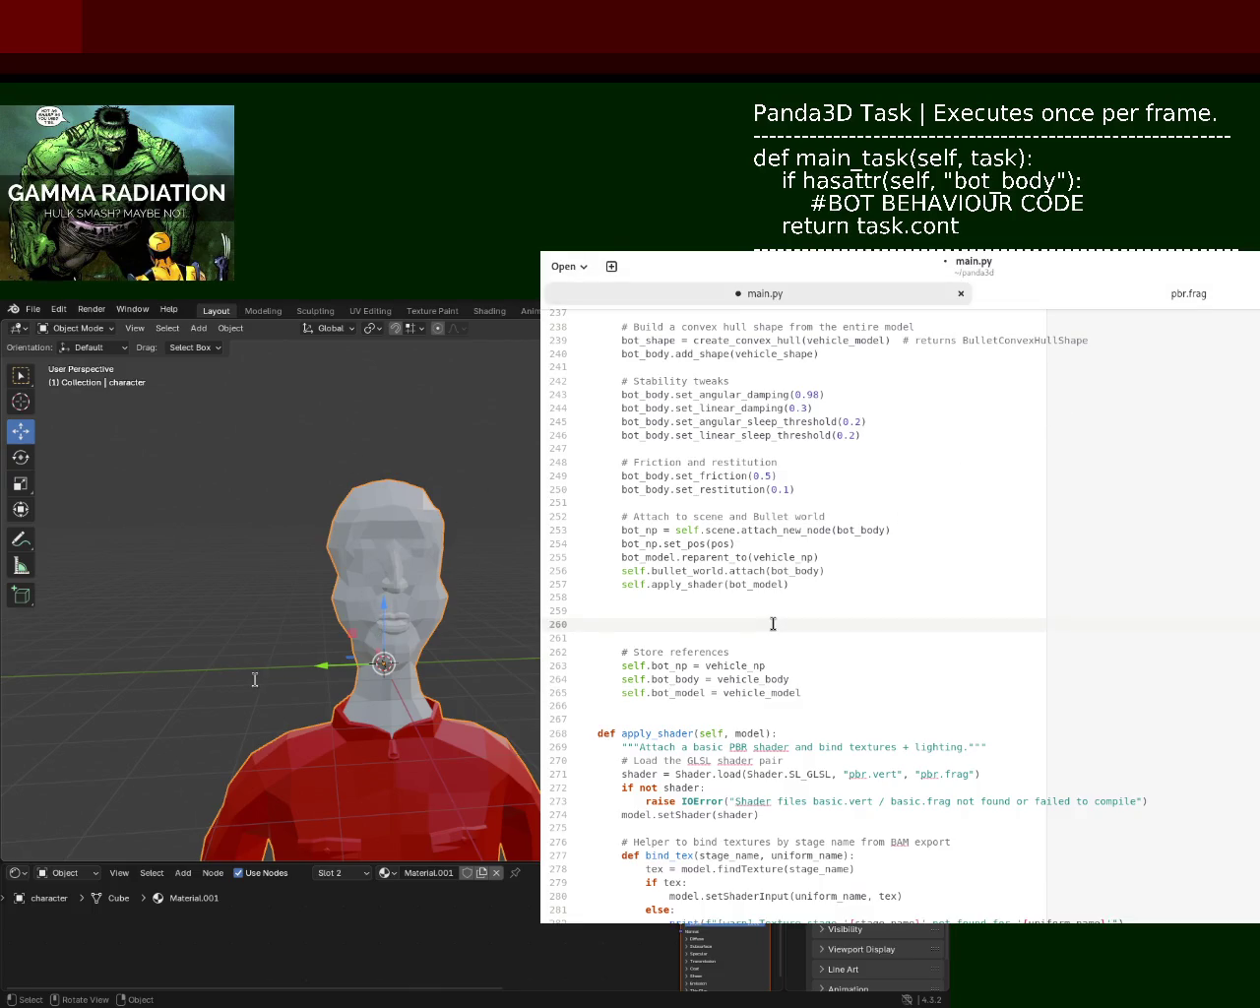
{"action": "key", "text": "BackSpace"}
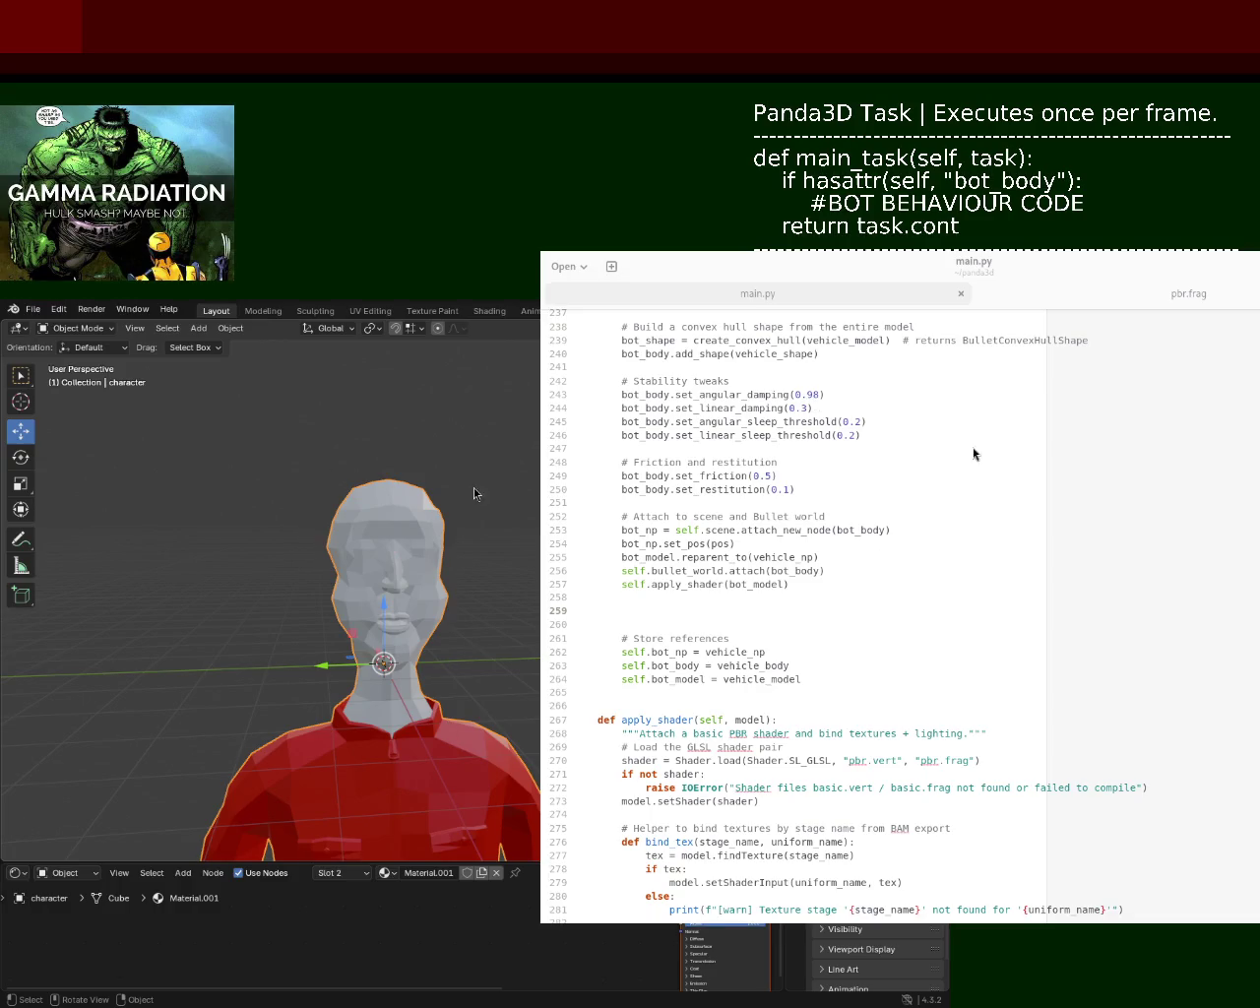
- Remove the empty line 259 in create_bot
{"action": "left_click", "coordinate": [994, 463]}
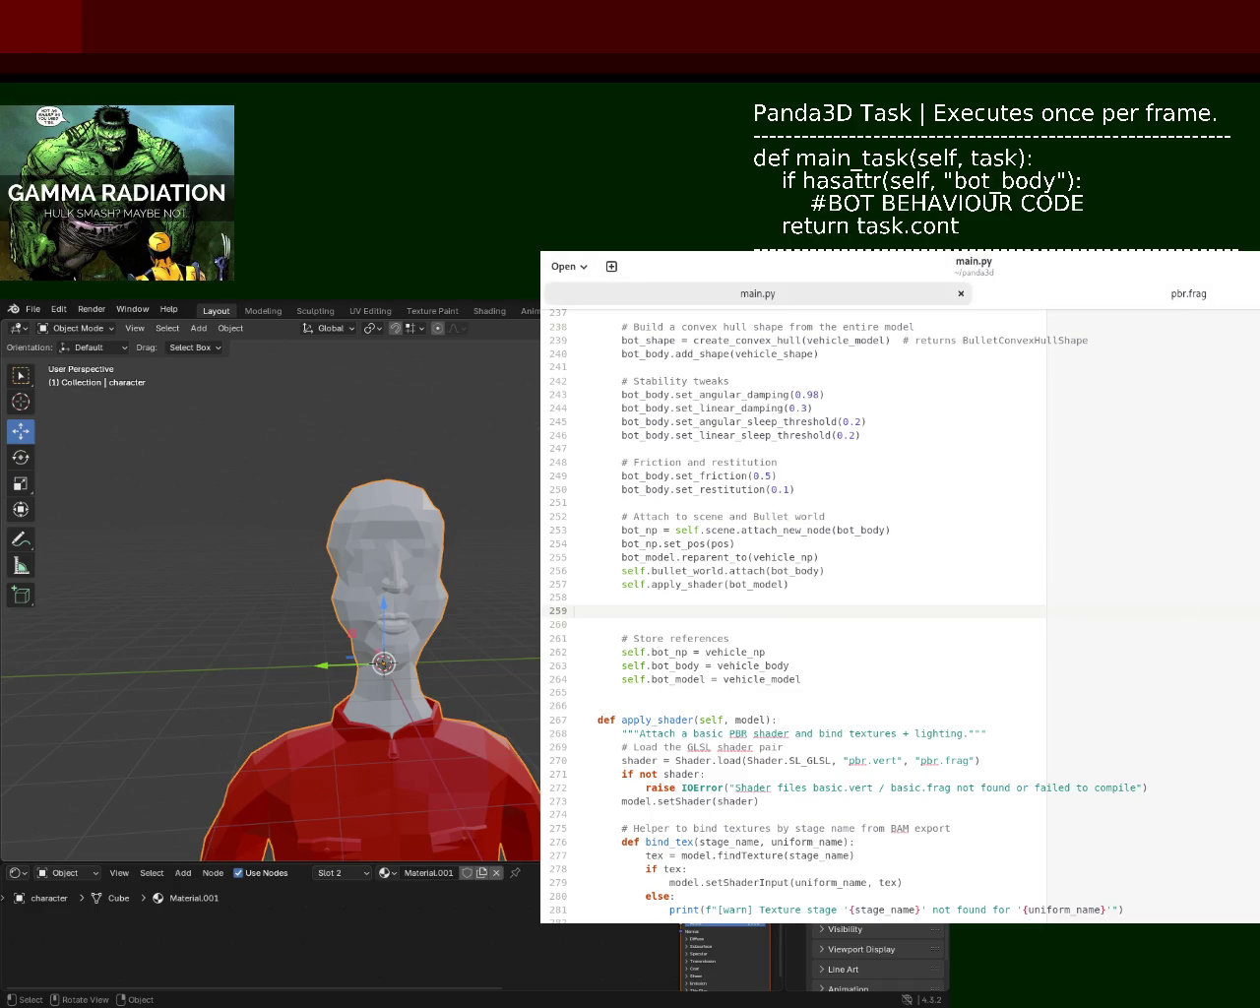
{"action": "scroll", "coordinate": [793, 618], "scroll_direction": "up", "scroll_amount": 3}
{"action": "scroll", "coordinate": [793, 618], "scroll_direction": "up", "scroll_amount": 2}
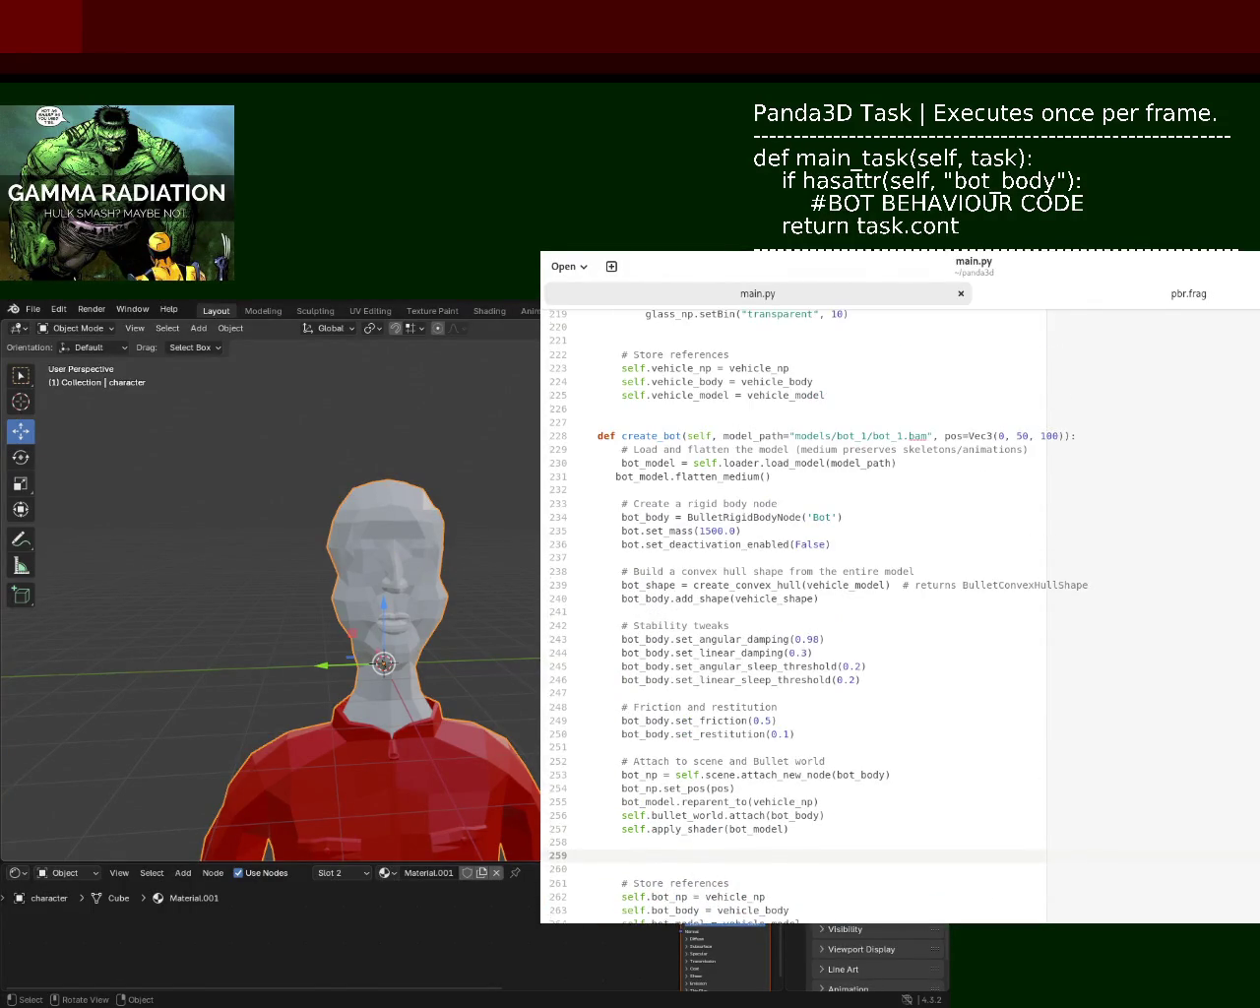
{"action": "scroll", "coordinate": [844, 618], "scroll_direction": "down", "scroll_amount": 4}
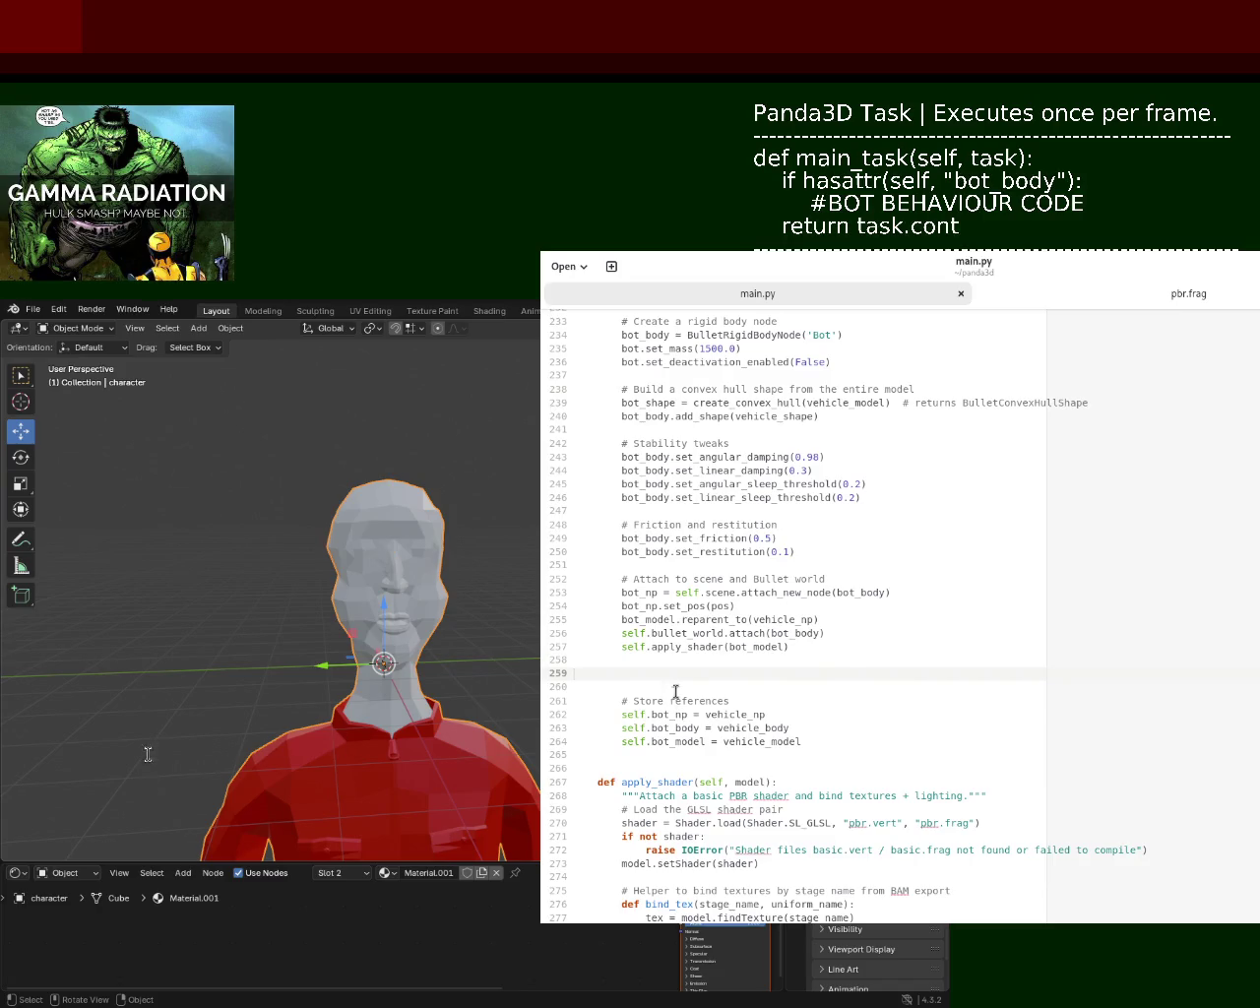
{"action": "key", "text": "BackSpace"}
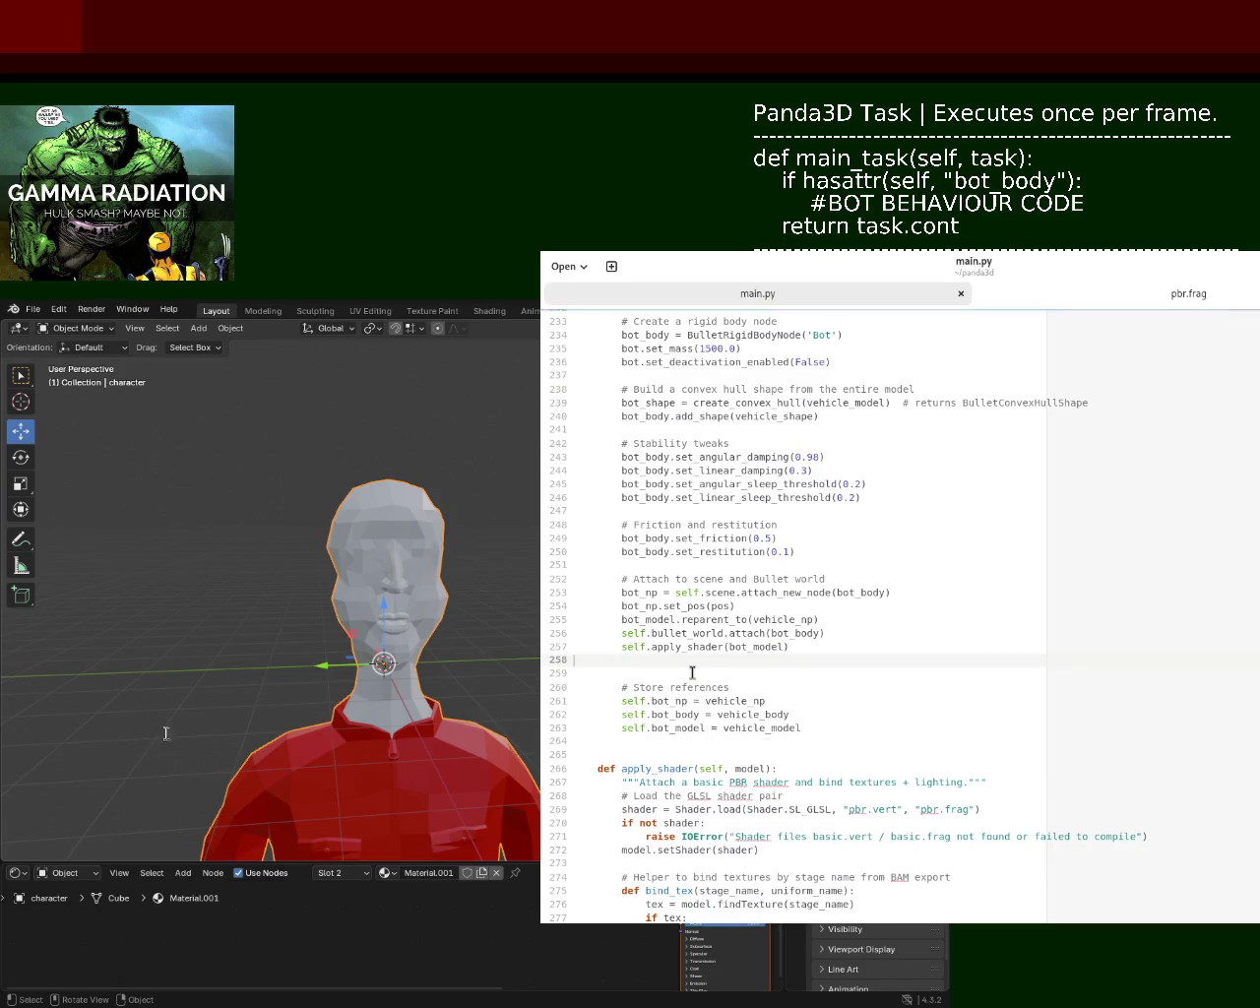
- Copy the vehicle's upright-correction code, lines 368–378, in main_game_task
{"action": "scroll", "coordinate": [843, 618], "scroll_direction": "down", "scroll_amount": 15}
{"action": "scroll", "coordinate": [843, 618], "scroll_direction": "down", "scroll_amount": 15}
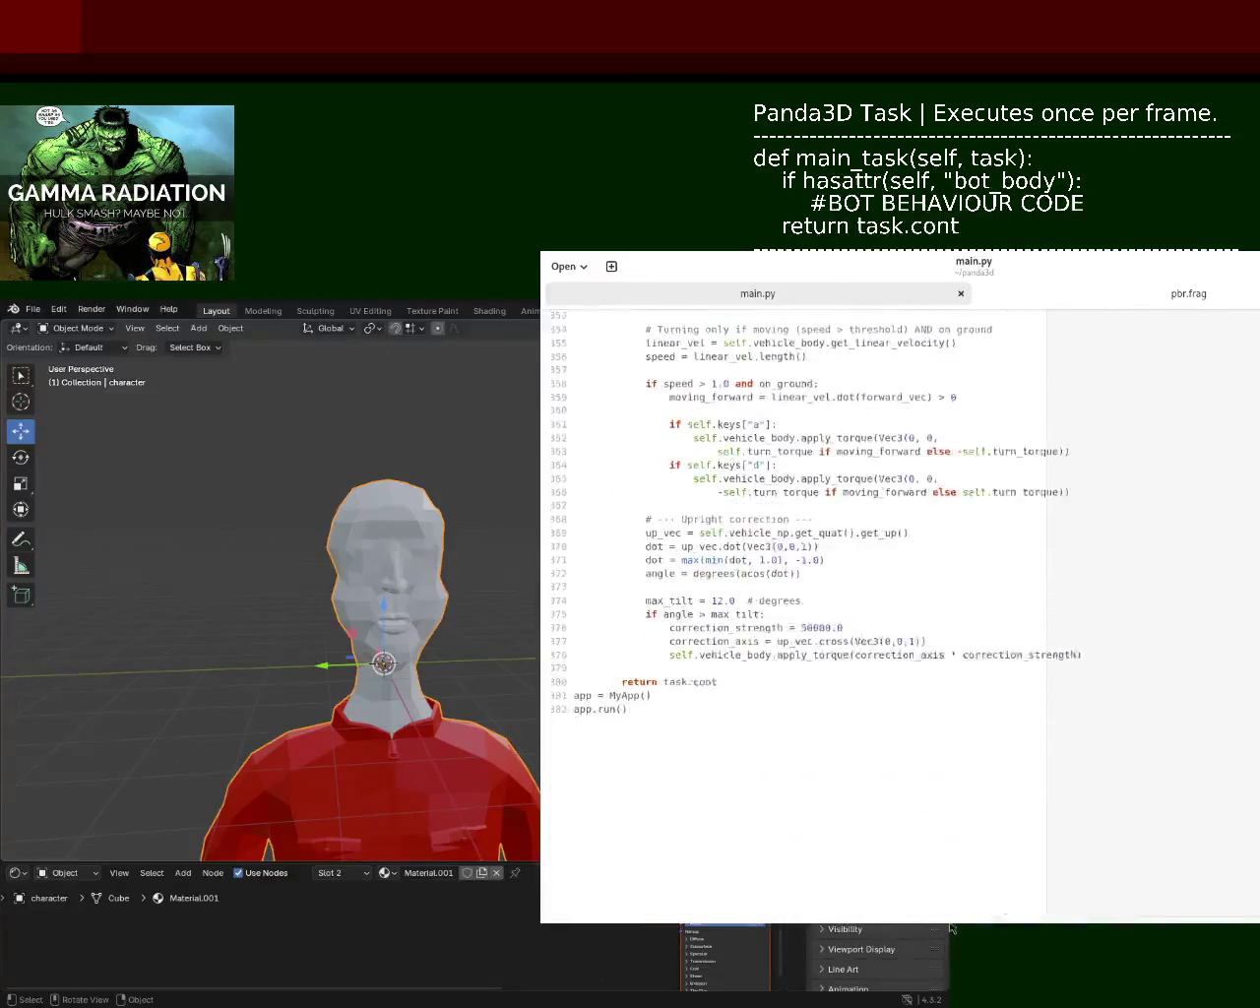
{"action": "scroll", "coordinate": [843, 618], "scroll_direction": "up", "scroll_amount": 5}
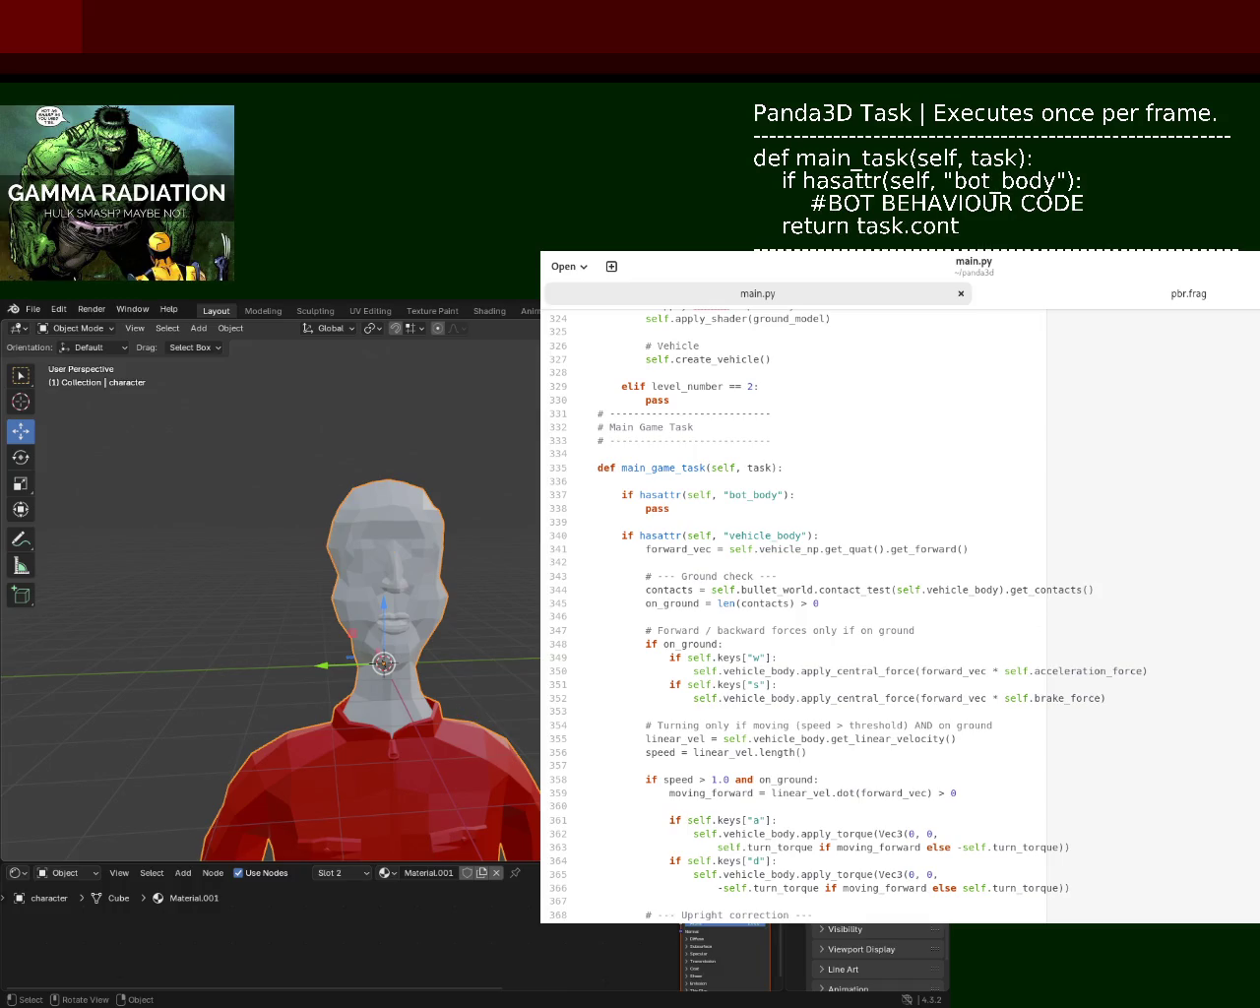
{"action": "scroll", "coordinate": [843, 618], "scroll_direction": "down", "scroll_amount": 3}
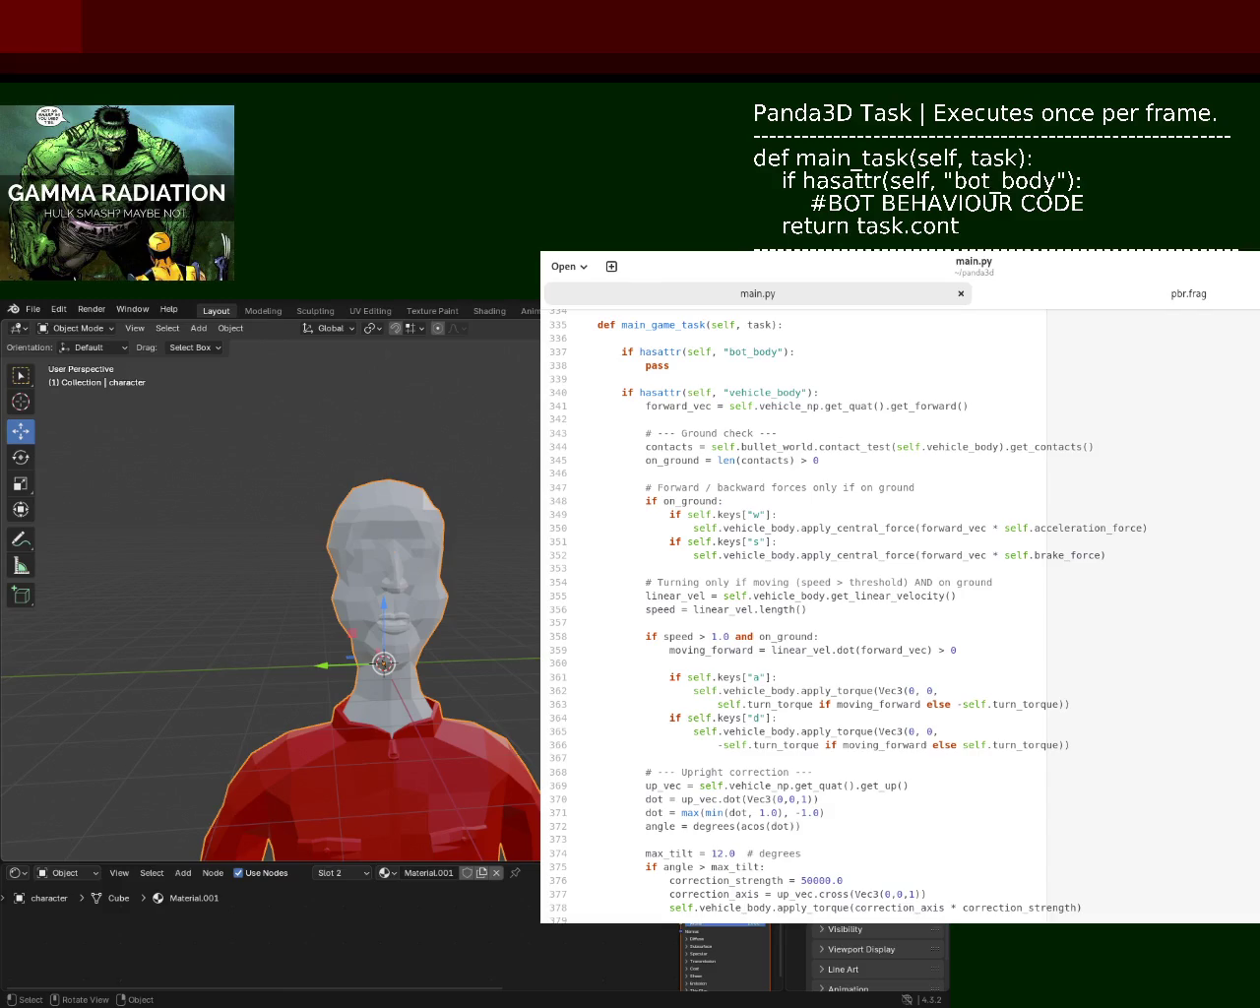
{"action": "scroll", "coordinate": [843, 618], "scroll_direction": "down", "scroll_amount": 2}
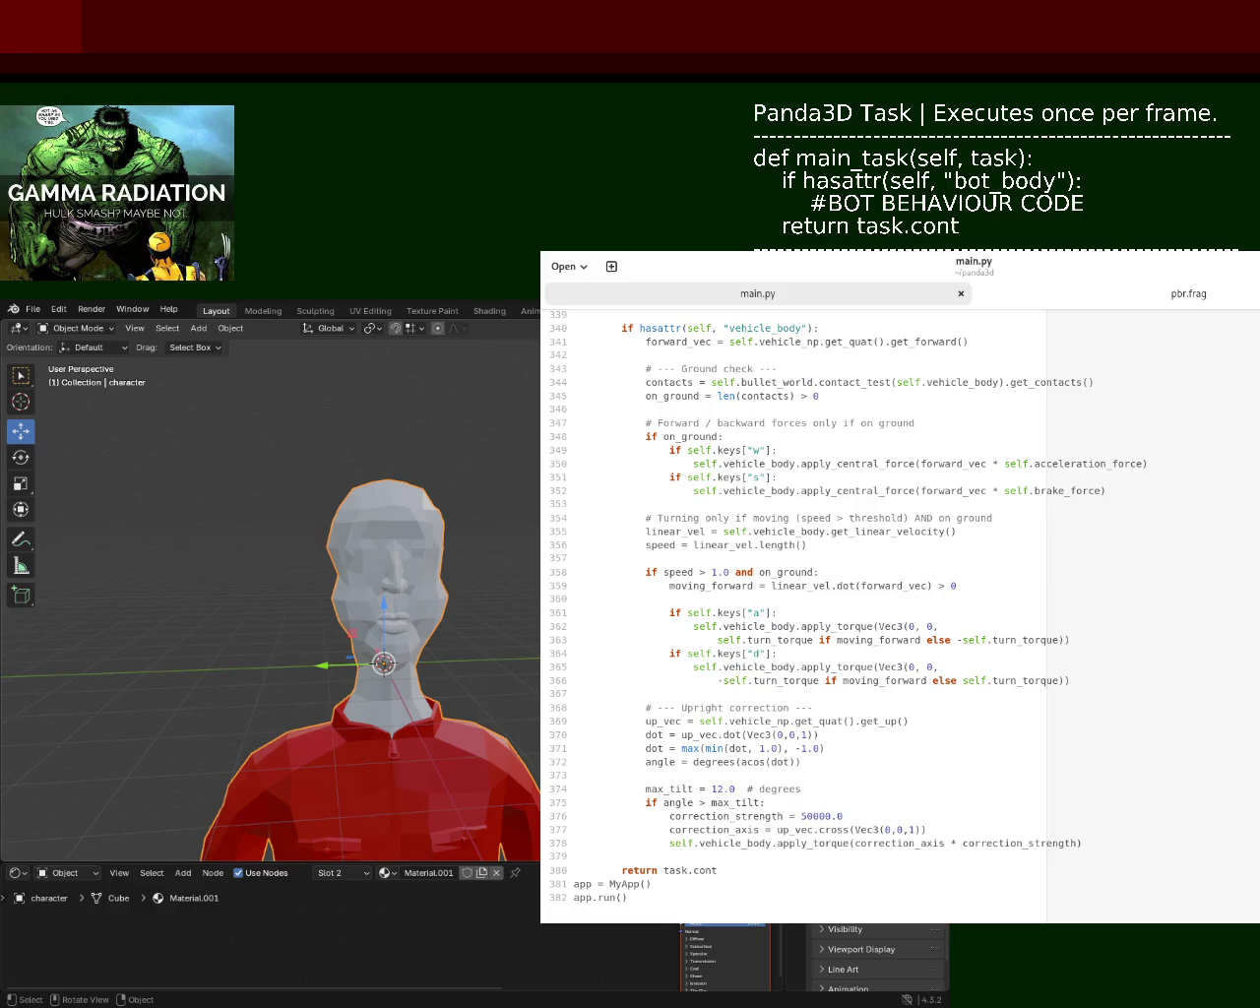
{"action": "scroll", "coordinate": [843, 849], "scroll_direction": "down", "scroll_amount": 1}
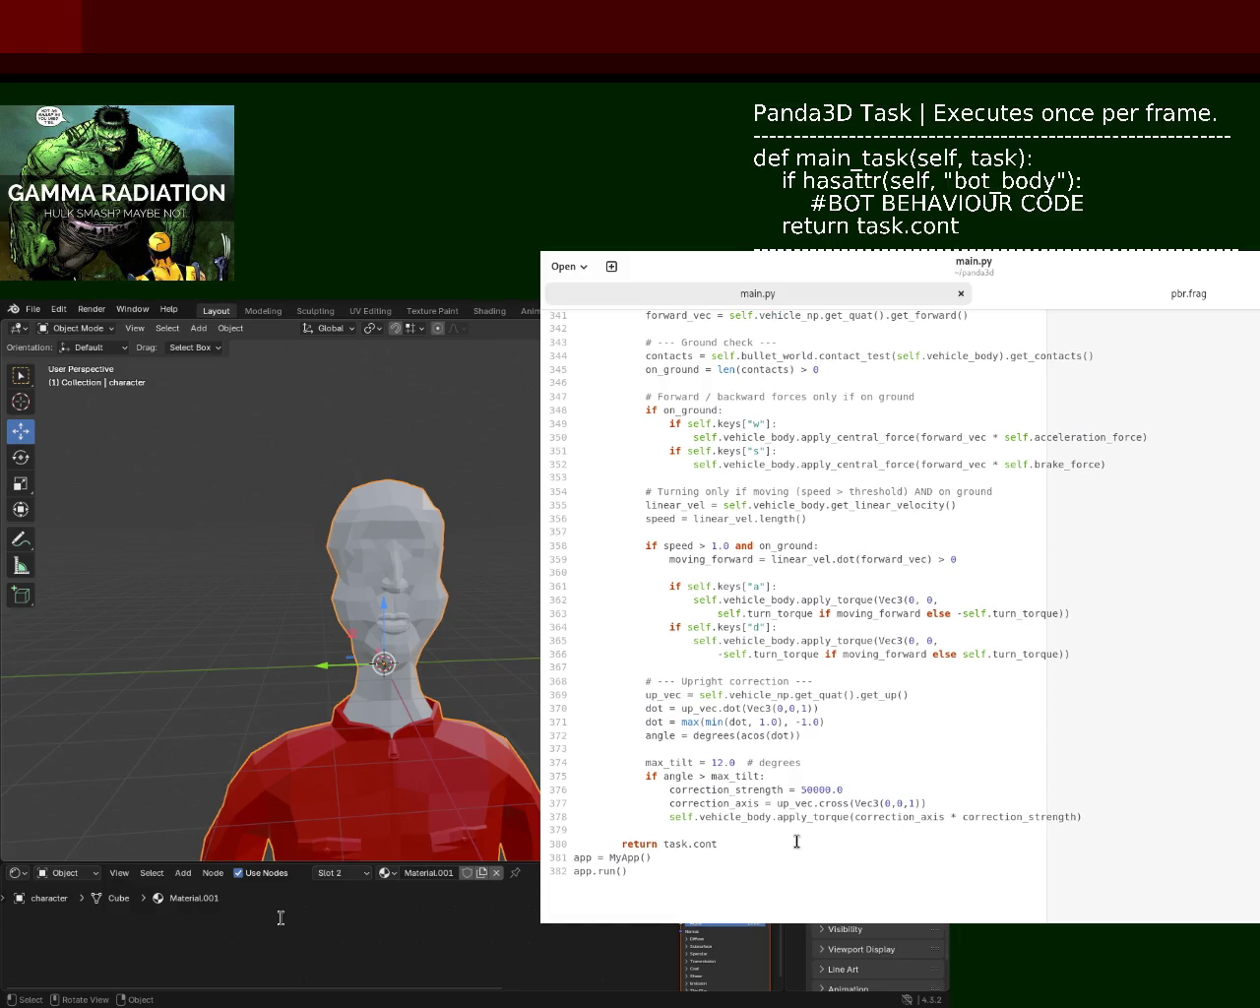
{"action": "left_click_drag", "start_coordinate": [1088, 819], "coordinate": [539, 685]}
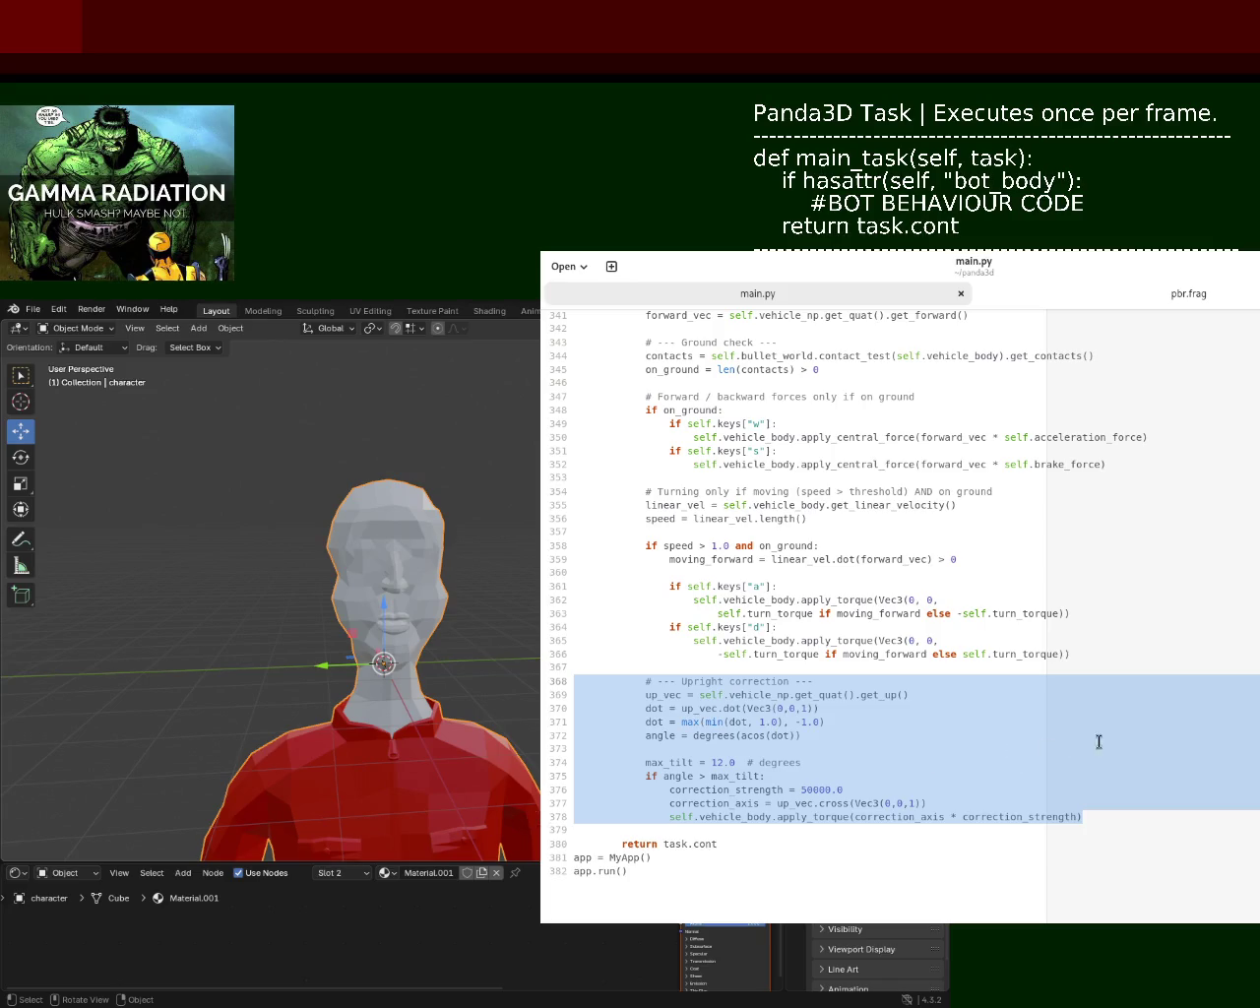
{"action": "scroll", "coordinate": [807, 512], "scroll_direction": "up", "scroll_amount": 4}
{"action": "scroll", "coordinate": [807, 512], "scroll_direction": "up", "scroll_amount": 3}
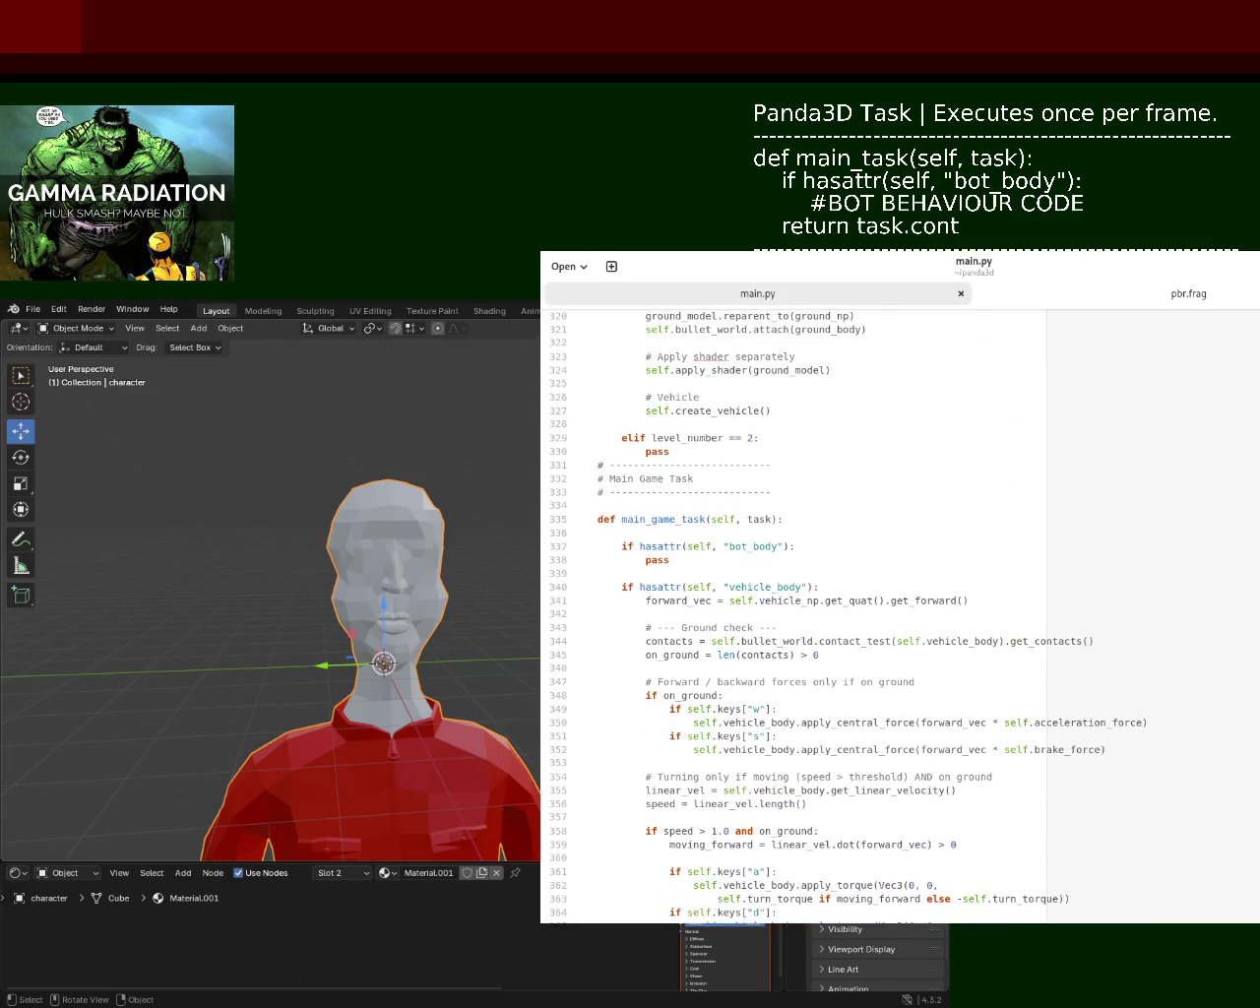
- Paste the upright-correction code into the bot_body check, reading up_vec from self.bot_np, and save
{"action": "triple_click", "coordinate": [715, 557]}
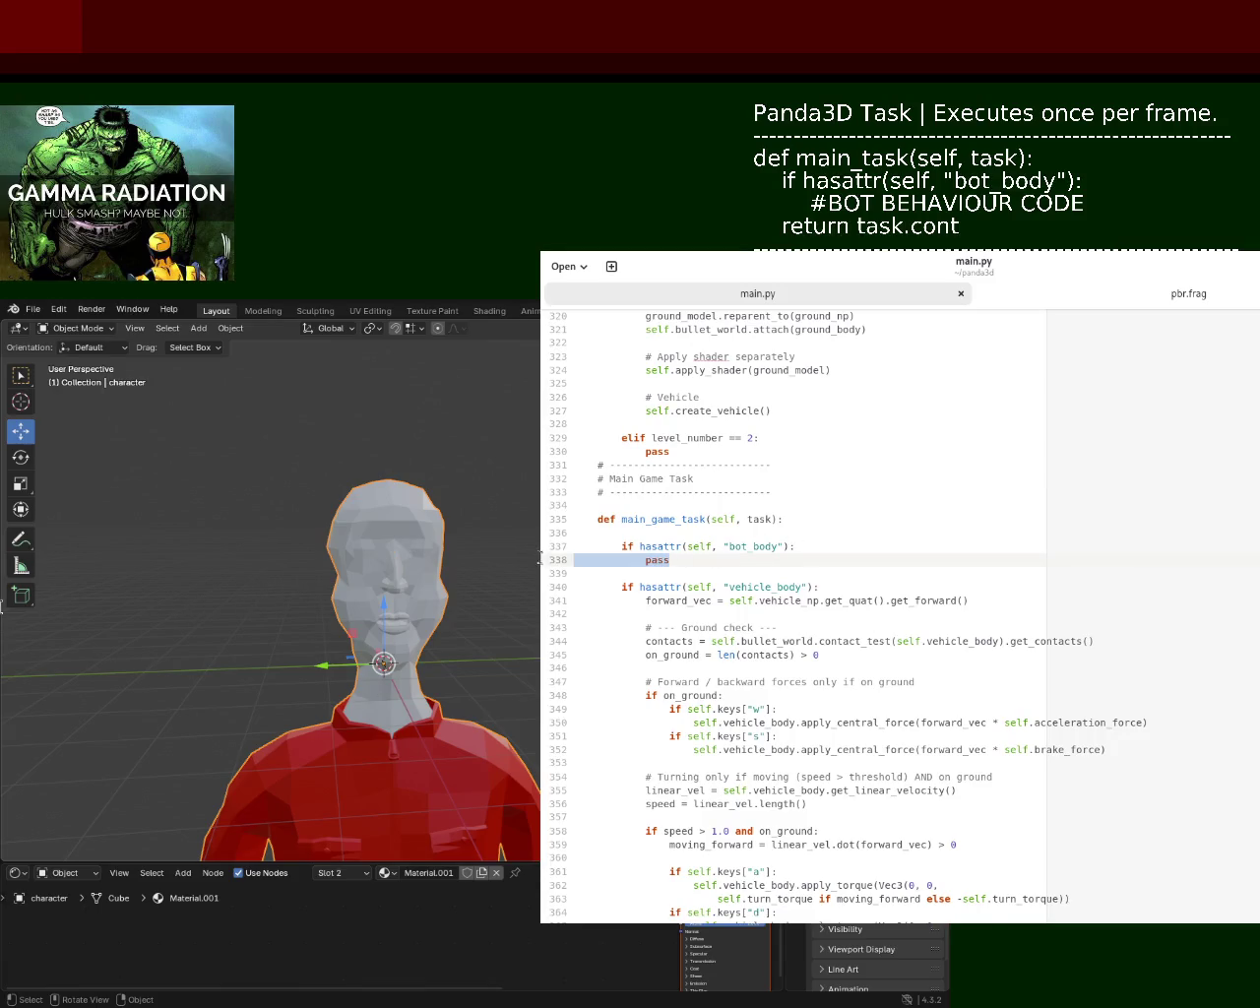
{"action": "type", "text": "# --- Upright correction ---             up_vec = self.vehicle_np.get_quat().get_up()             dot = up_vec.dot(Vec3(0,0,1))             dot = max(min(dot, 1.0), -1.0)             angle = degrees(acos(dot))              max_tilt = 12.0  # degrees             if angle > max_tilt:                 correction_strength = 50000.0                 correction_axis = up_vec.cross(Vec3(0,0,1))                 self.vehicle_body.apply_torque(correction_axis * correction_strength)"}
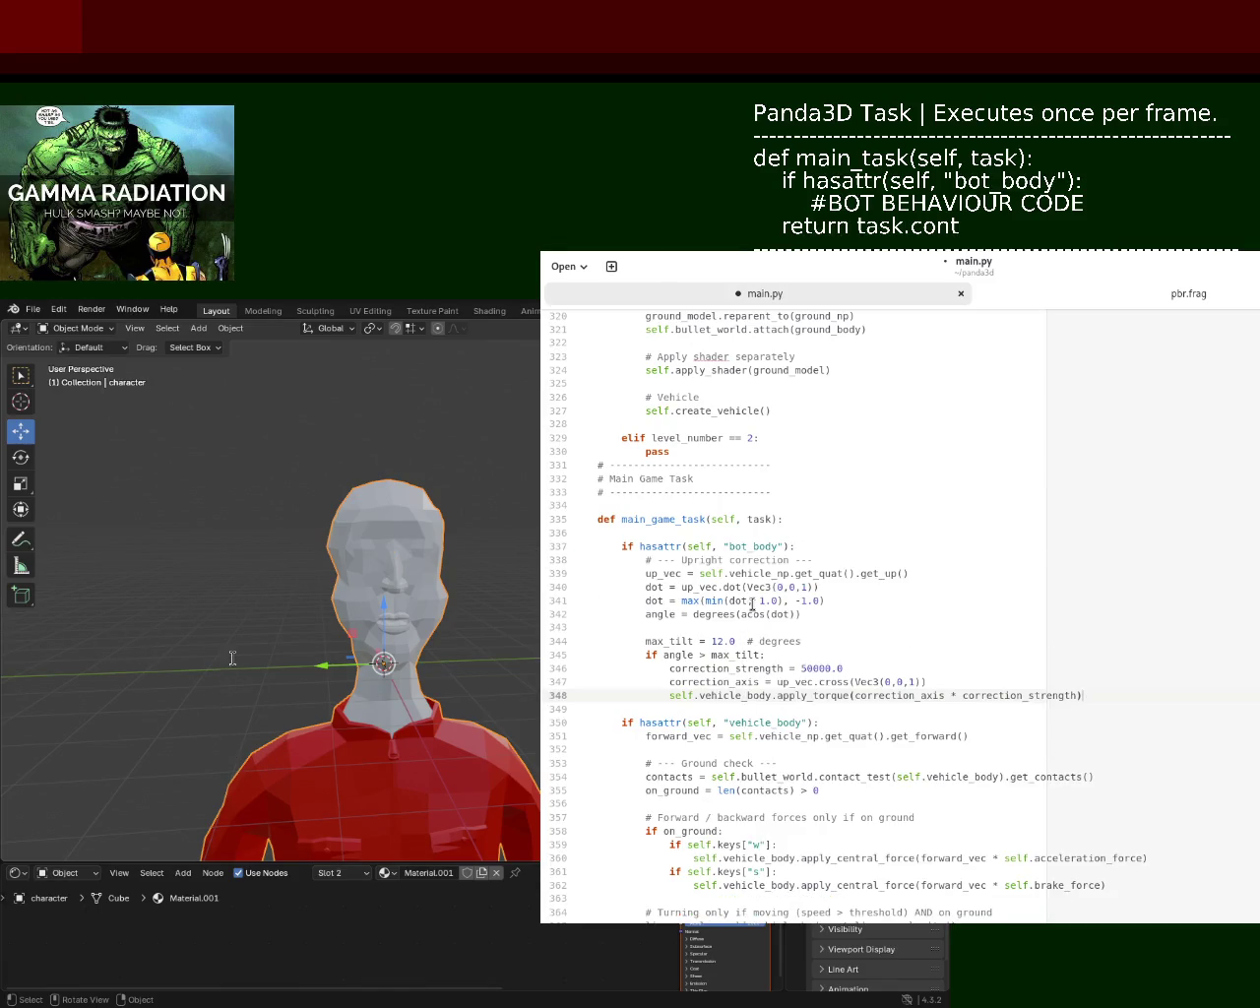
{"action": "double_click", "coordinate": [740, 574]}
{"action": "type", "text": "bot"}
{"action": "key", "text": "ctrl+s"}
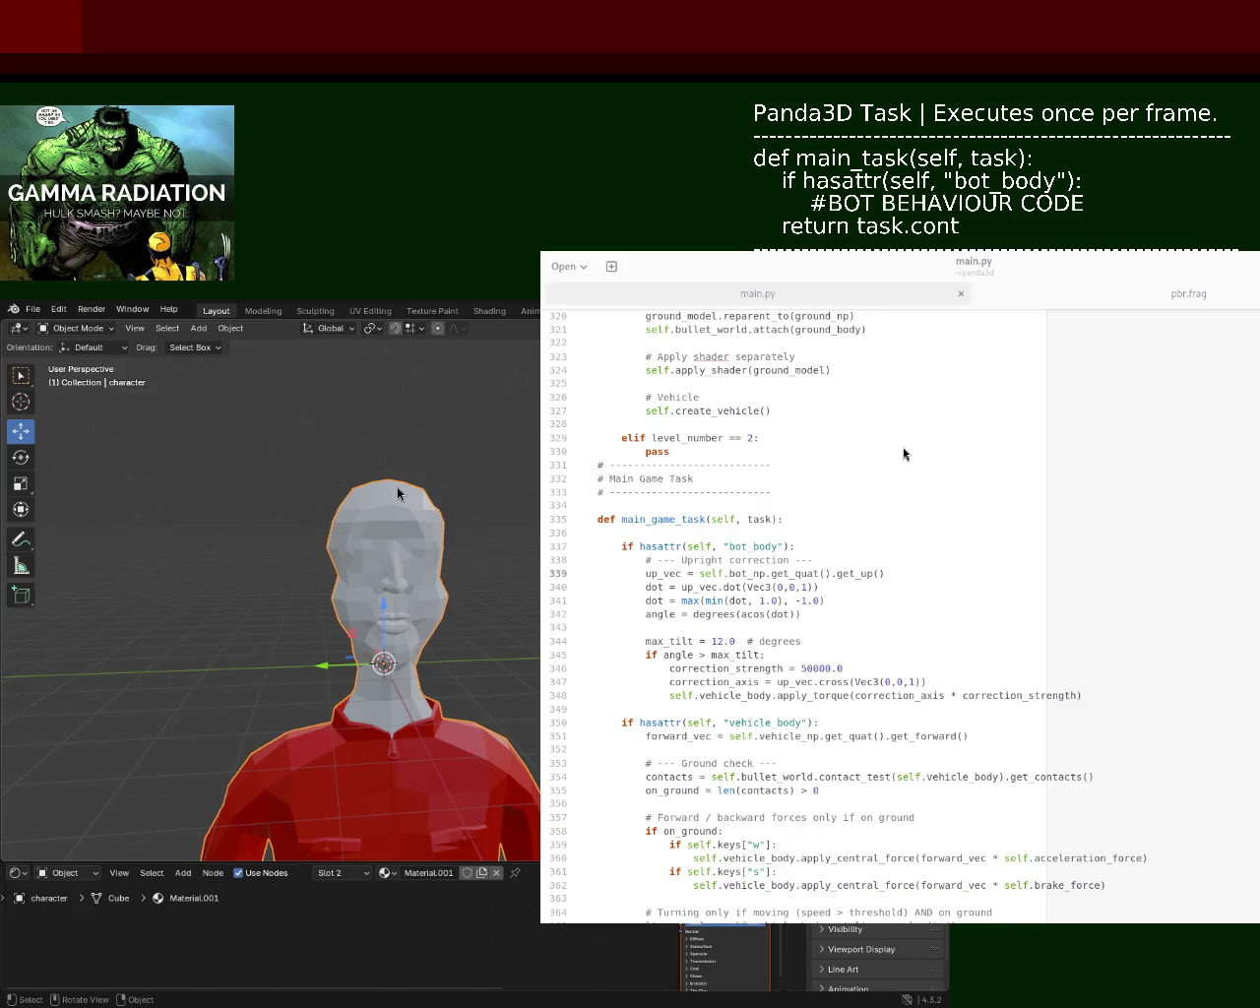
- Re-indent bot_model.flatten_medium() in create_bot, save, and change the spawn default's 50 to 10
{"action": "left_click", "coordinate": [982, 548]}
{"action": "left_click", "coordinate": [964, 515]}
{"action": "scroll", "coordinate": [965, 515], "scroll_direction": "up", "scroll_amount": 20}
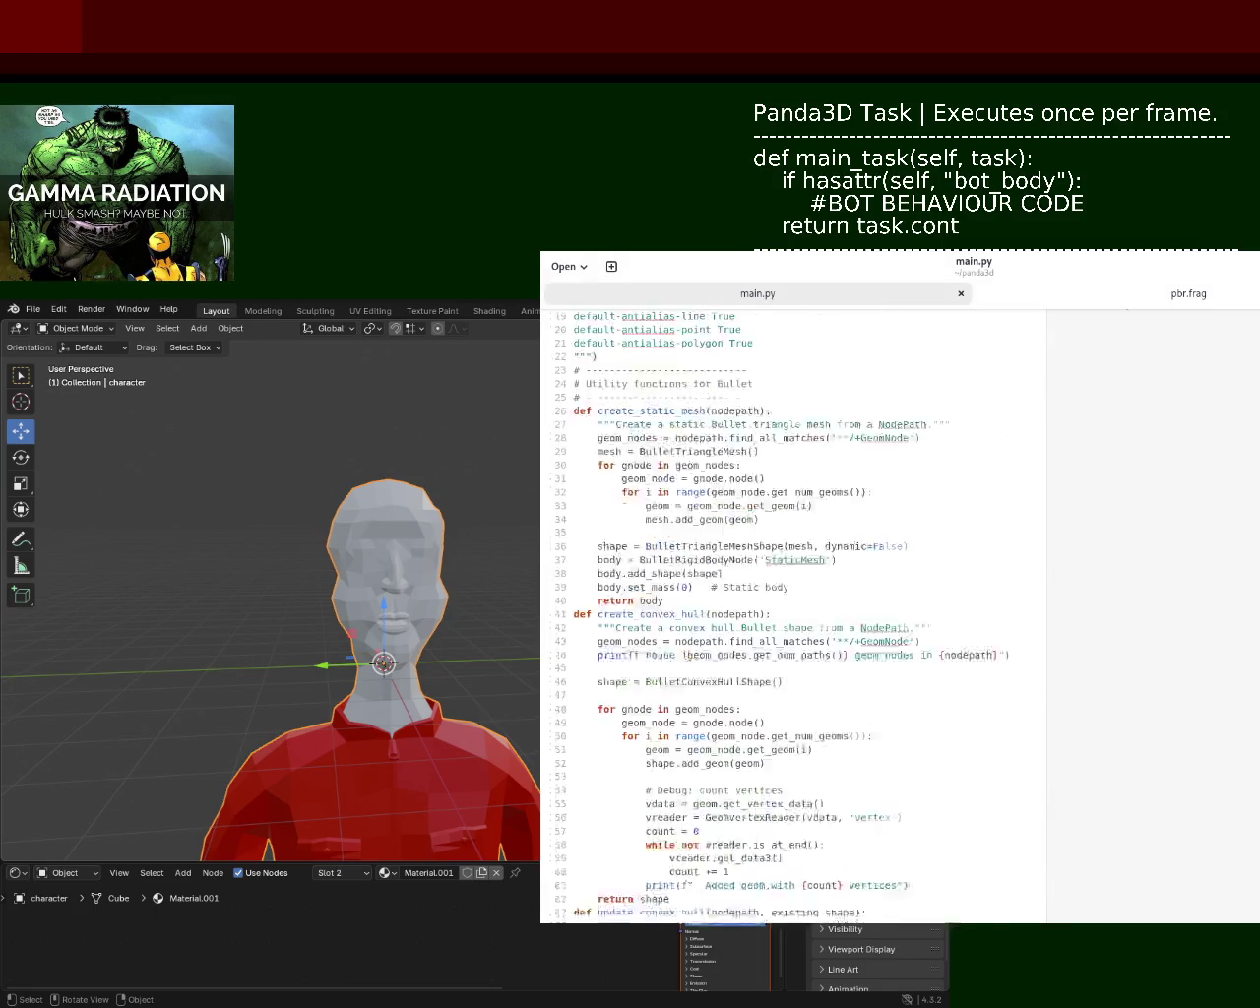
{"action": "scroll", "coordinate": [964, 515], "scroll_direction": "down", "scroll_amount": 5}
{"action": "scroll", "coordinate": [964, 515], "scroll_direction": "down", "scroll_amount": 5}
{"action": "scroll", "coordinate": [965, 514], "scroll_direction": "down", "scroll_amount": 5}
{"action": "scroll", "coordinate": [965, 514], "scroll_direction": "down", "scroll_amount": 6}
{"action": "scroll", "coordinate": [965, 515], "scroll_direction": "down", "scroll_amount": 4}
{"action": "scroll", "coordinate": [965, 515], "scroll_direction": "down", "scroll_amount": 5}
{"action": "scroll", "coordinate": [964, 515], "scroll_direction": "down", "scroll_amount": 4}
{"action": "scroll", "coordinate": [965, 515], "scroll_direction": "up", "scroll_amount": 3}
{"action": "scroll", "coordinate": [965, 515], "scroll_direction": "down", "scroll_amount": 2}
{"action": "scroll", "coordinate": [964, 515], "scroll_direction": "down", "scroll_amount": 7}
{"action": "scroll", "coordinate": [965, 515], "scroll_direction": "down", "scroll_amount": 3}
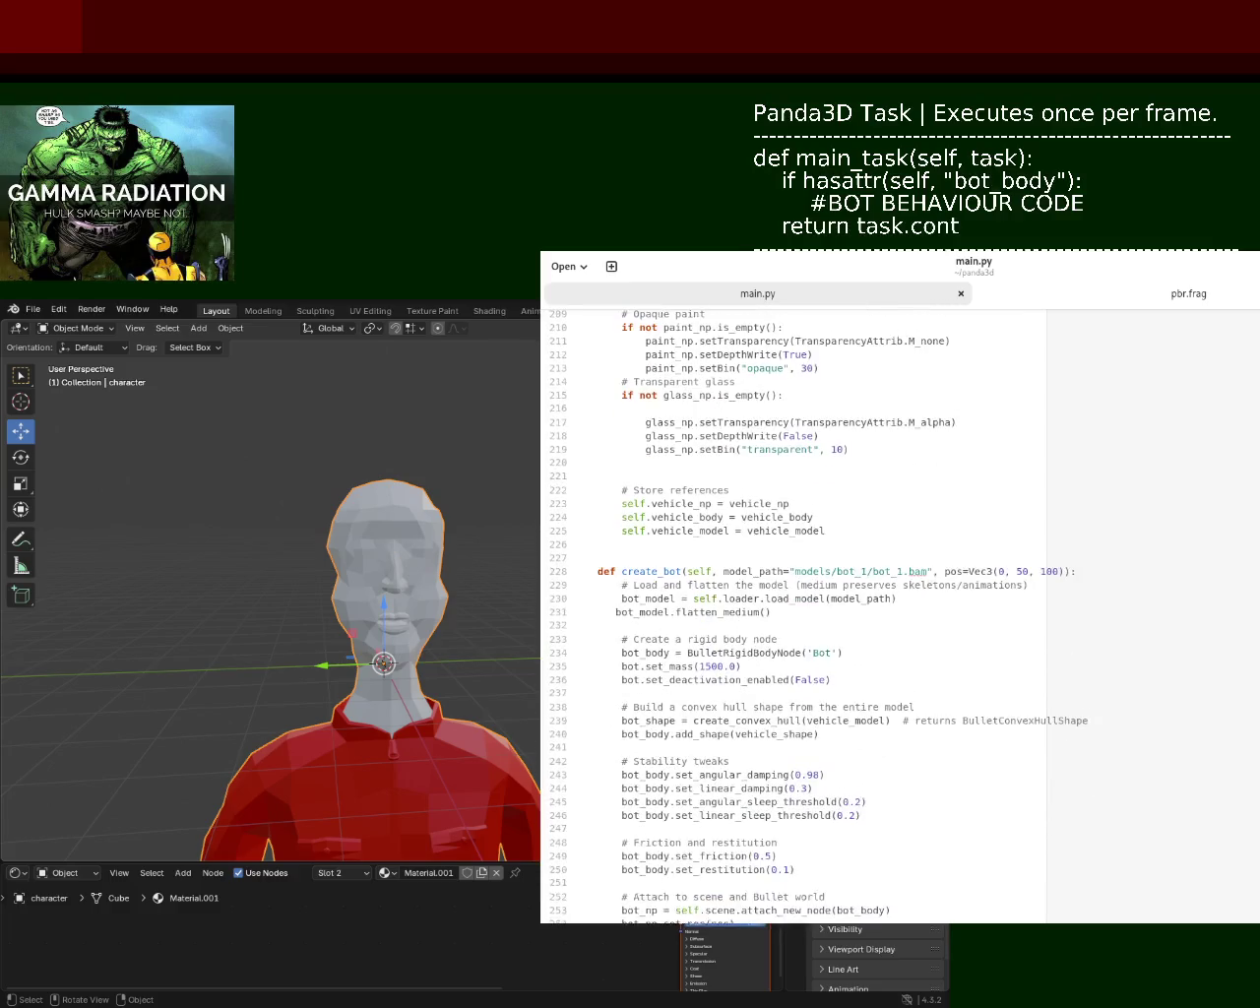
{"action": "left_click", "coordinate": [615, 592]}
{"action": "key", "text": "ctrl+s"}
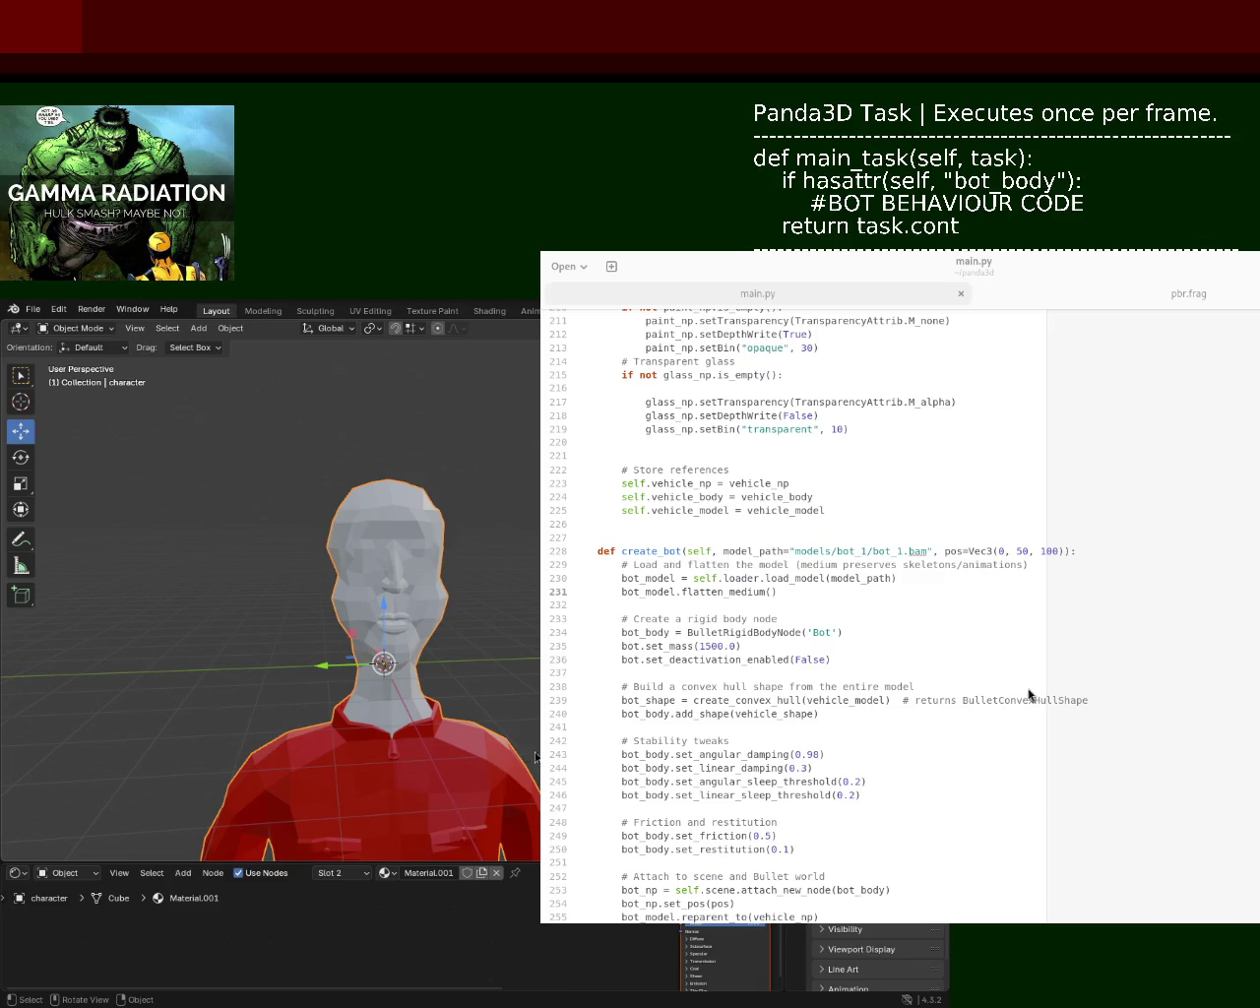
{"action": "double_click", "coordinate": [1021, 551]}
{"action": "type", "text": "101"}
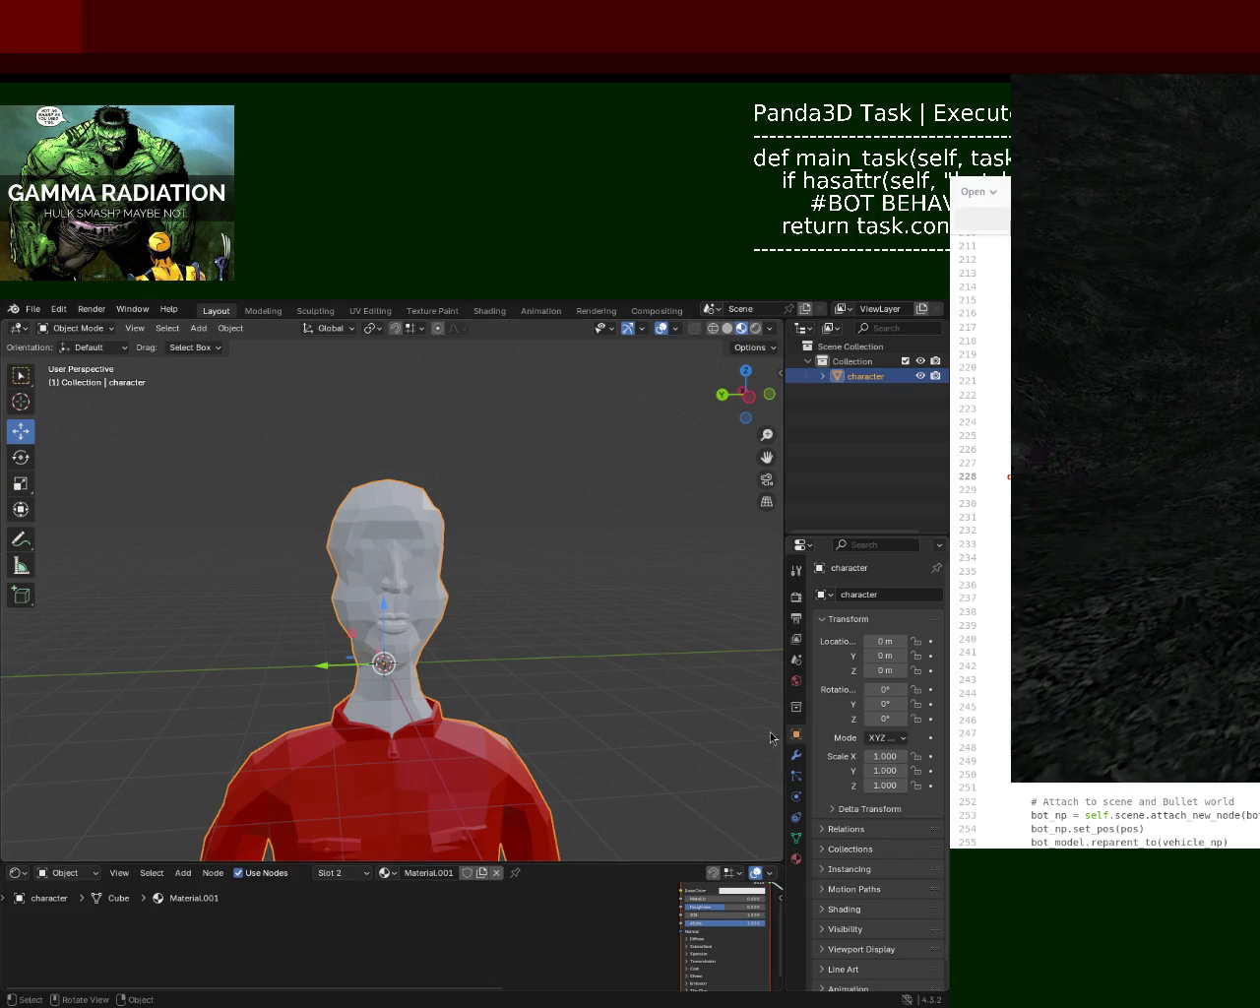
- Apply the character's Mirror modifier in Object Mode, then go back into Edit Mode
{"action": "left_click_drag", "start_coordinate": [785, 704], "coordinate": [743, 705]}
{"action": "scroll", "coordinate": [418, 682], "scroll_direction": "down", "scroll_amount": 2}
{"action": "scroll", "coordinate": [418, 682], "scroll_direction": "down", "scroll_amount": 3}
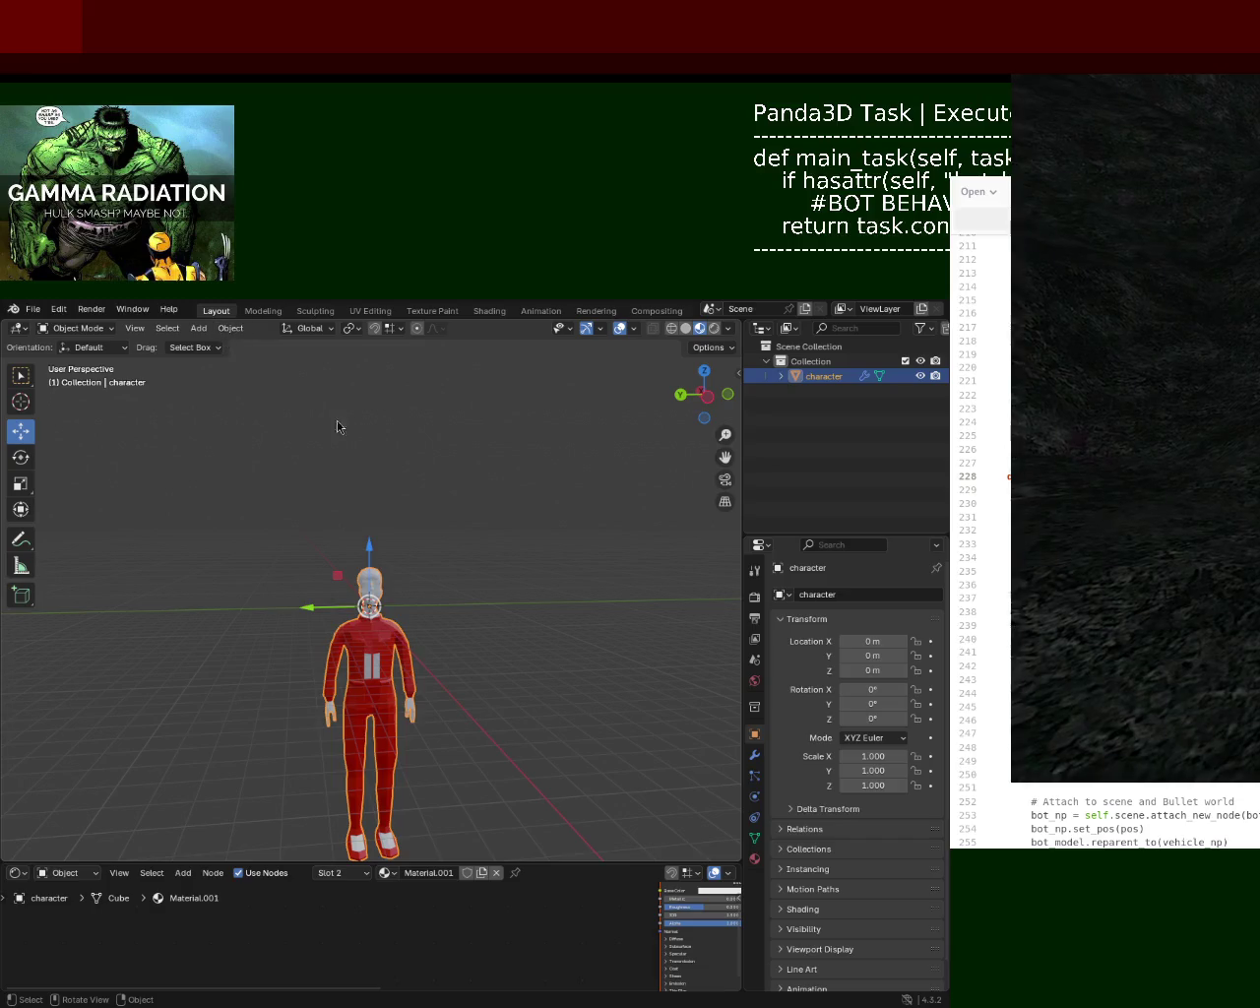
{"action": "key", "text": "Tab"}
{"action": "key", "text": "a"}
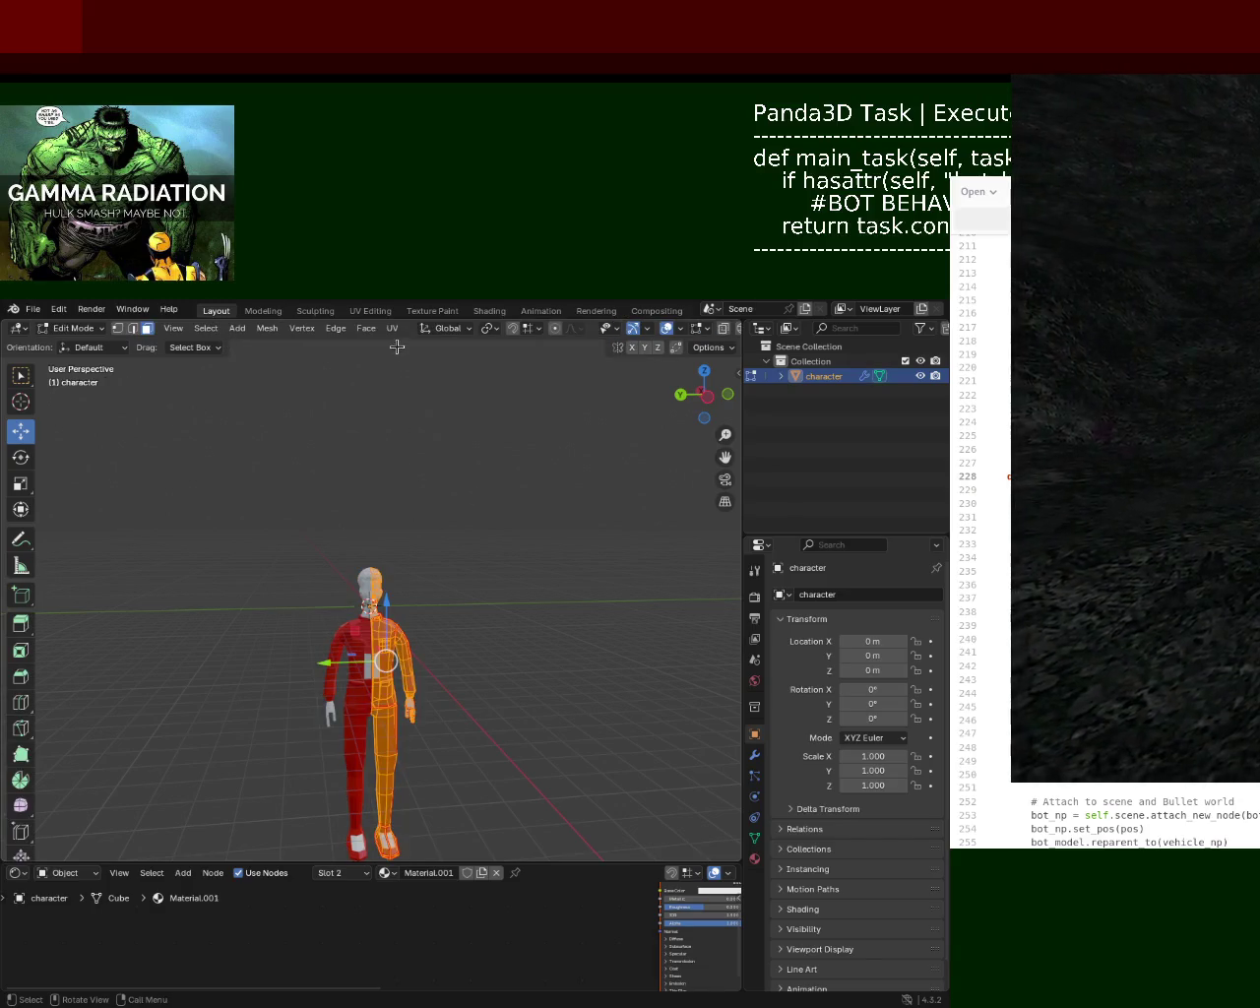
{"action": "left_click", "coordinate": [394, 328]}
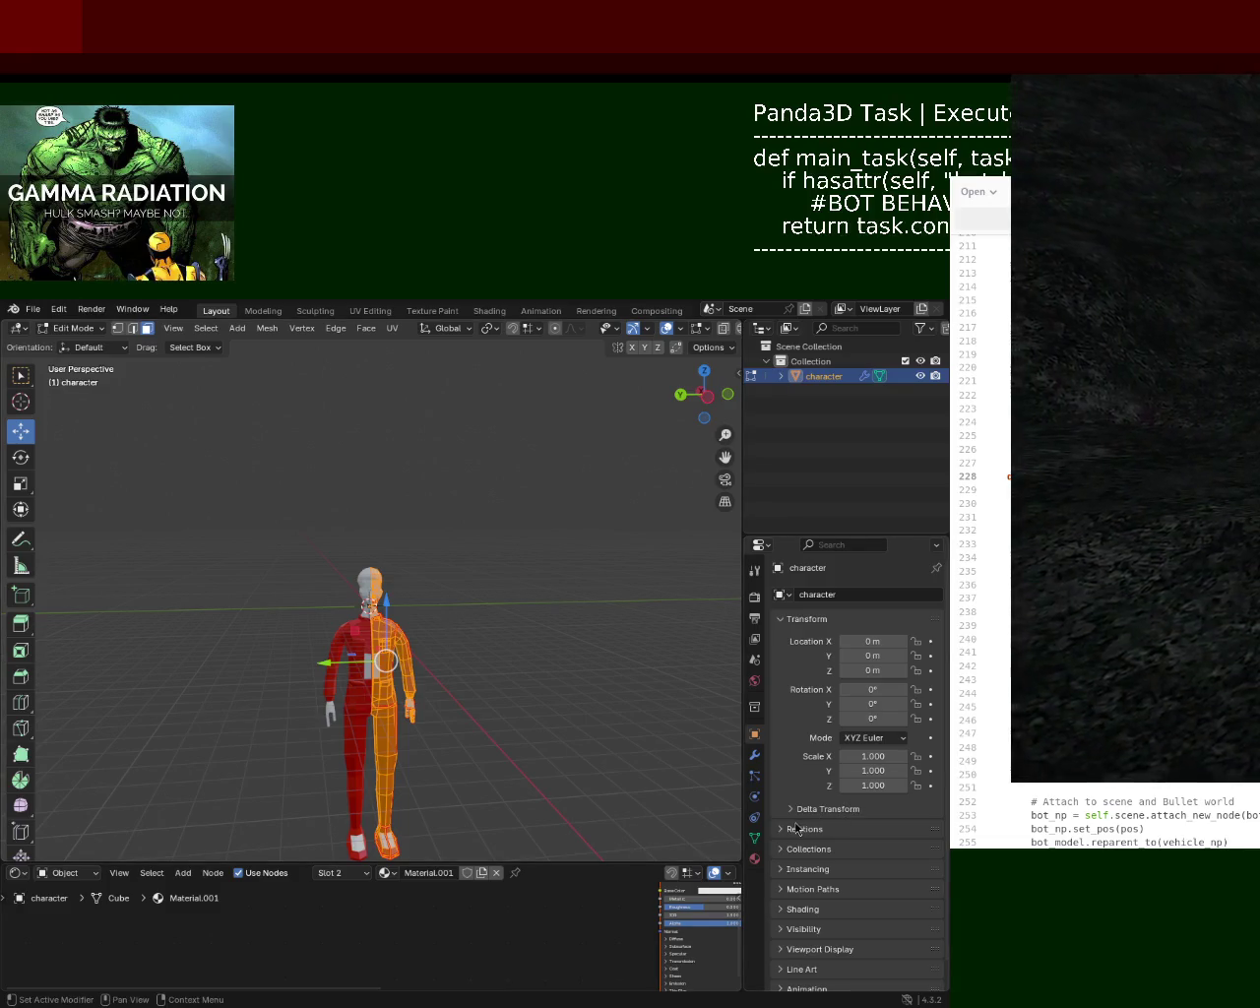
{"action": "left_click", "coordinate": [753, 753]}
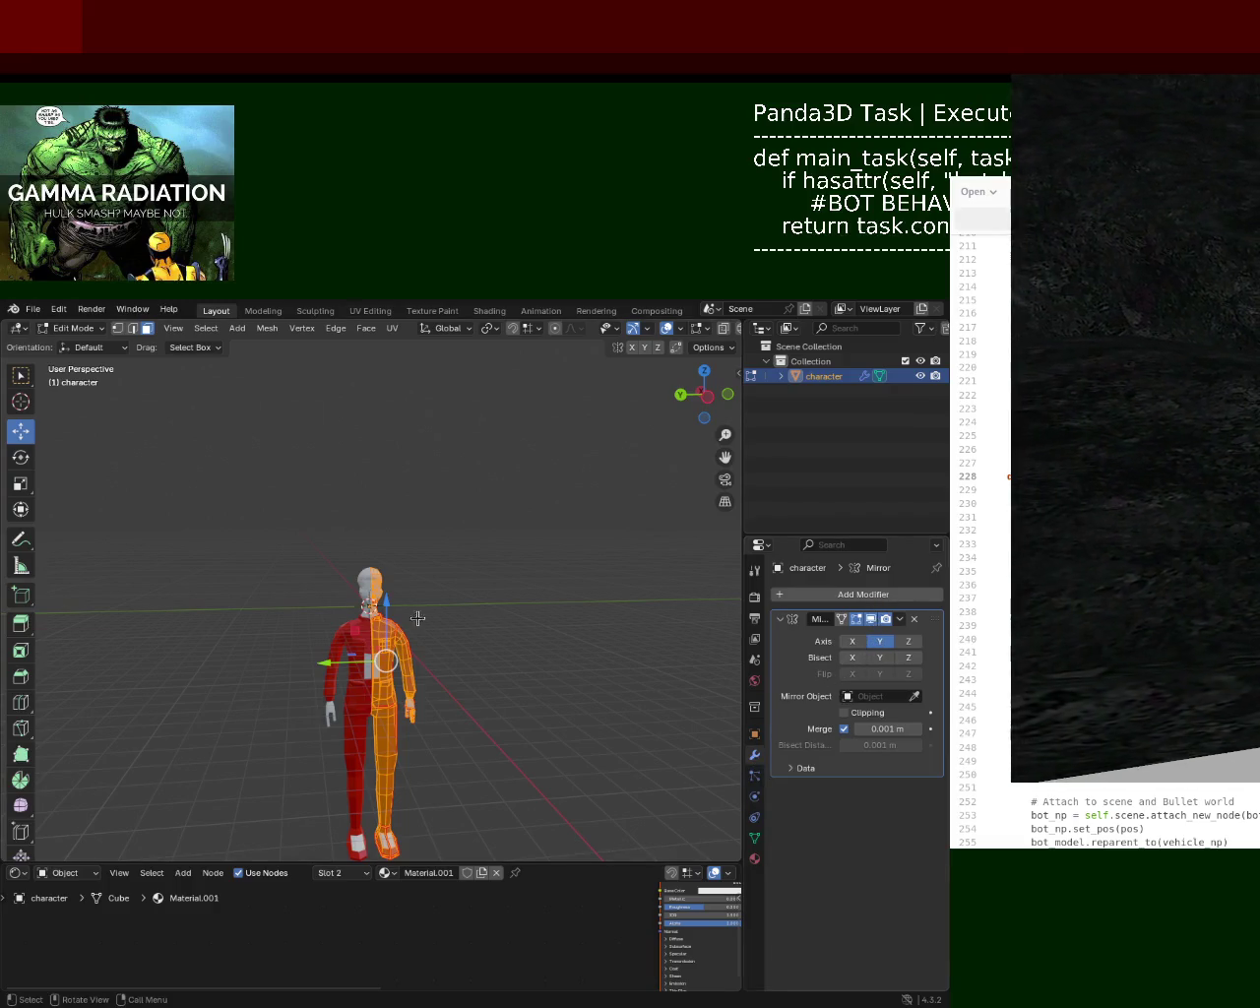
{"action": "key", "text": "Tab"}
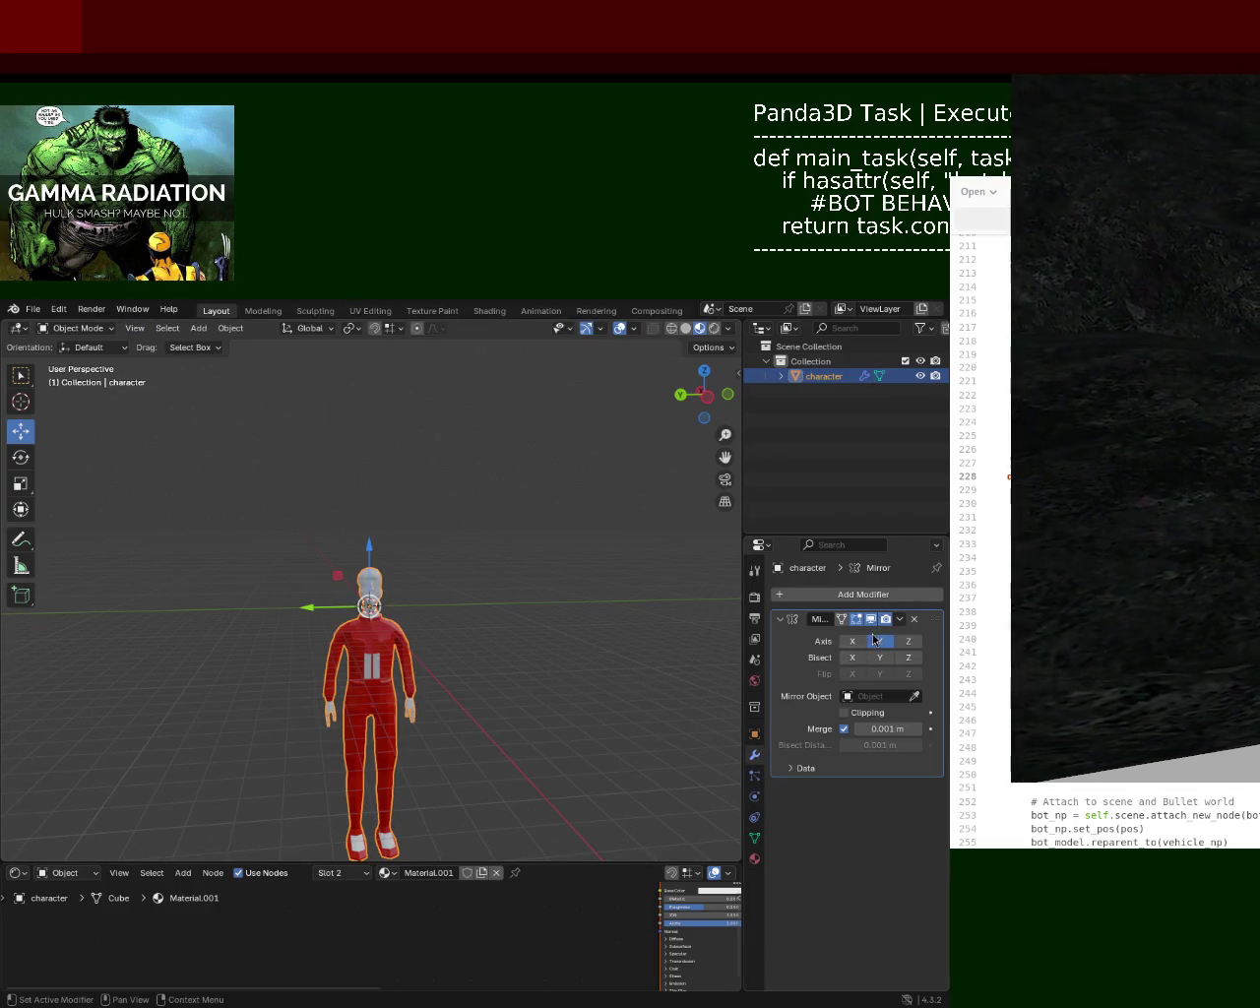
{"action": "left_click", "coordinate": [899, 619]}
{"action": "left_click", "coordinate": [865, 637]}
{"action": "key", "text": "Tab"}
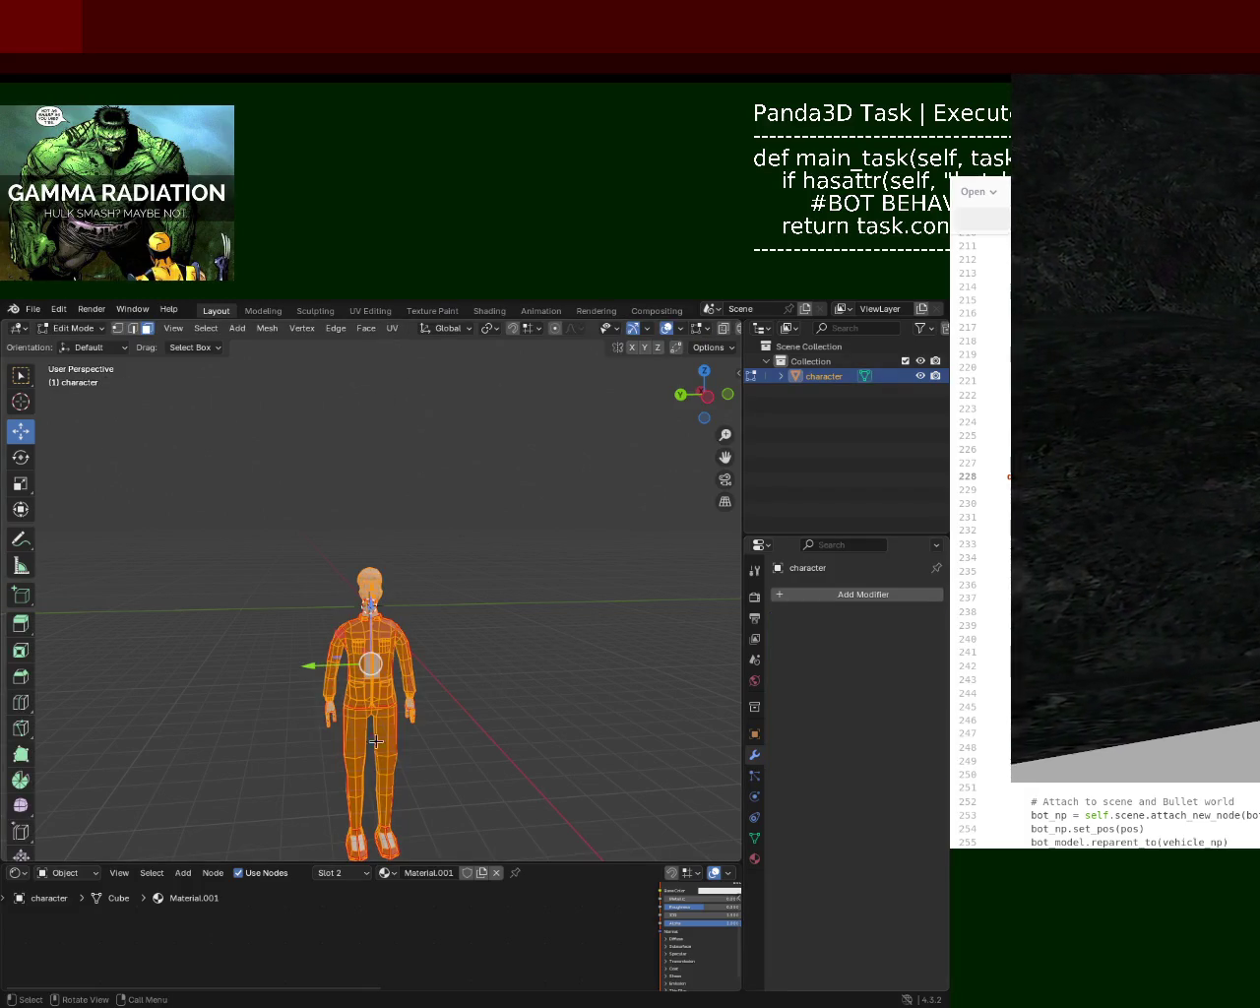
- Unwrap the full mesh with Smart UV Project and save bot_1.blend
{"action": "left_click", "coordinate": [392, 328]}
{"action": "mouse_move", "coordinate": [433, 346]}
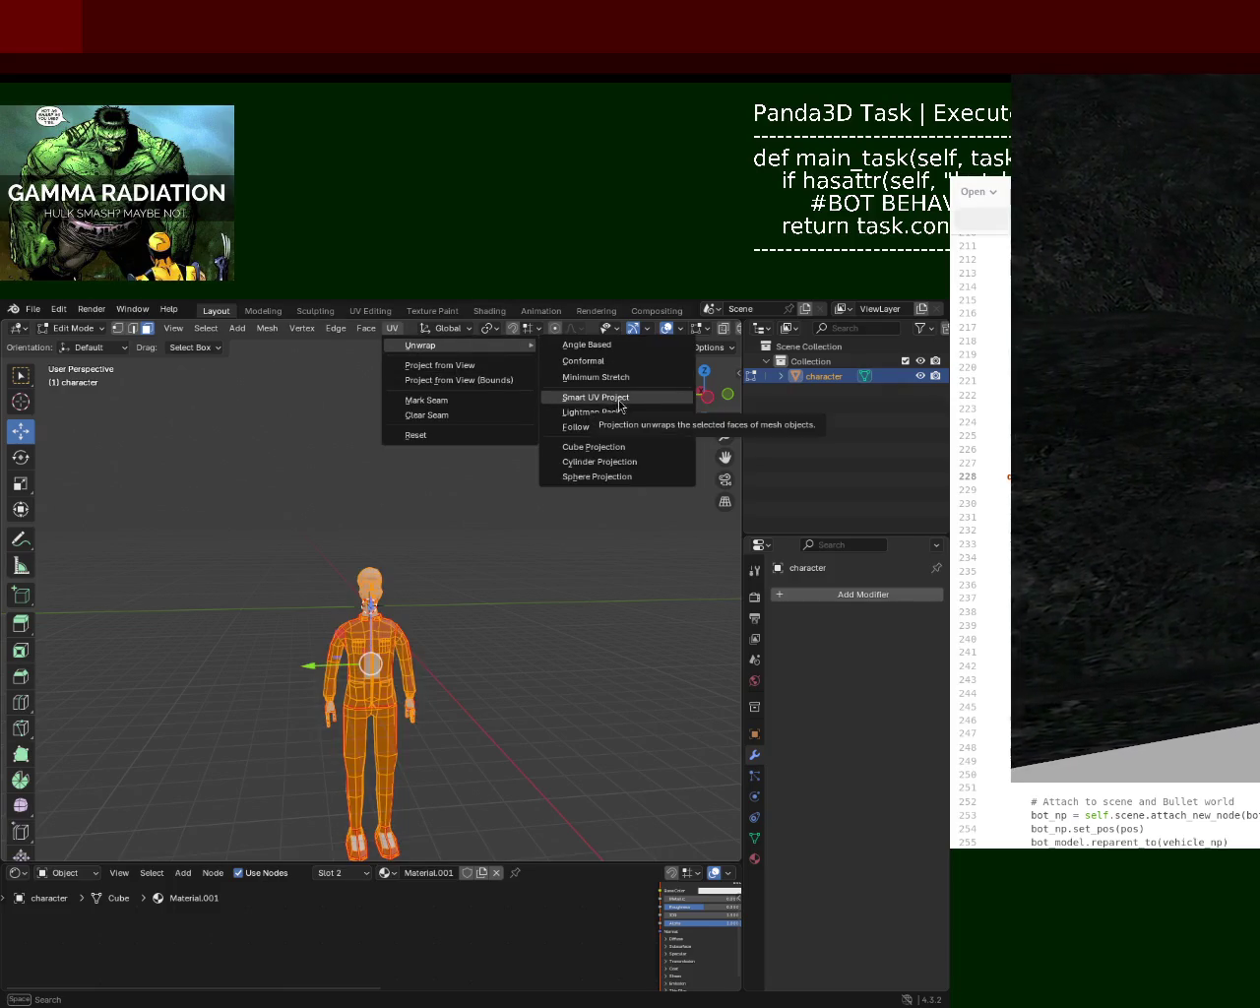
{"action": "left_click", "coordinate": [619, 398]}
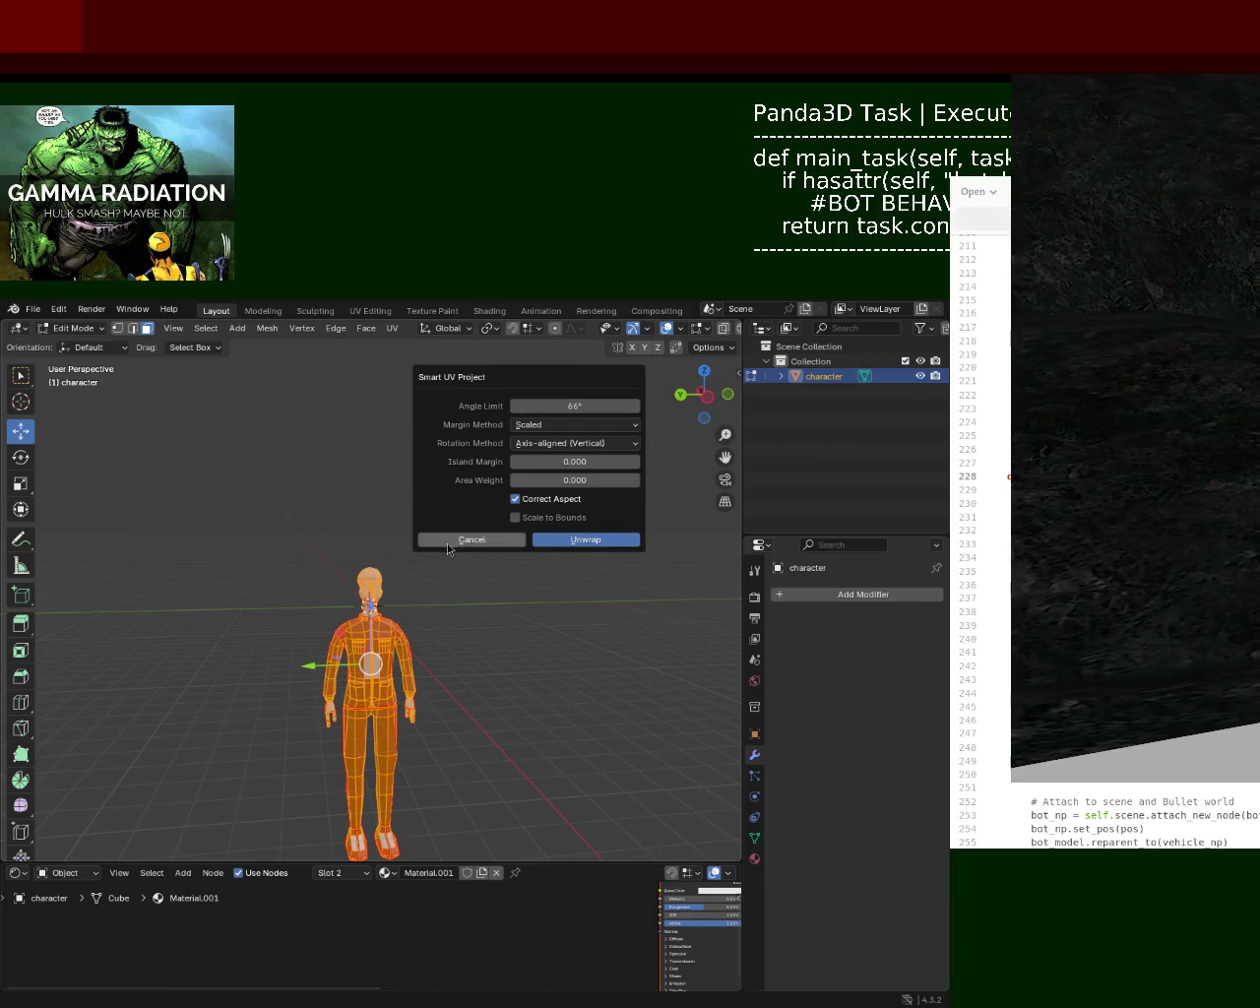
{"action": "left_click", "coordinate": [492, 544]}
{"action": "left_click", "coordinate": [395, 331]}
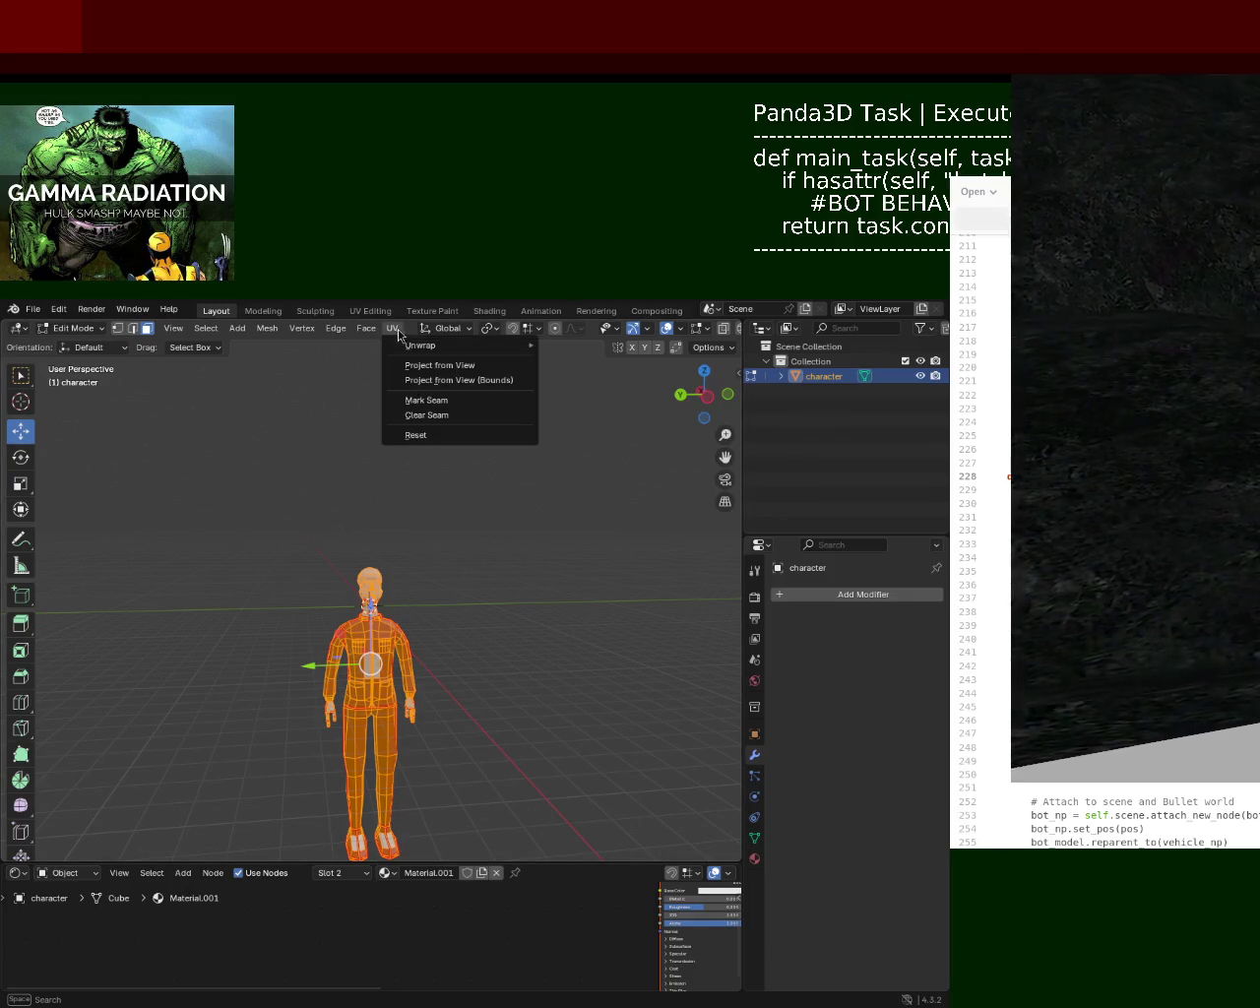
{"action": "mouse_move", "coordinate": [421, 346]}
{"action": "left_click", "coordinate": [587, 379]}
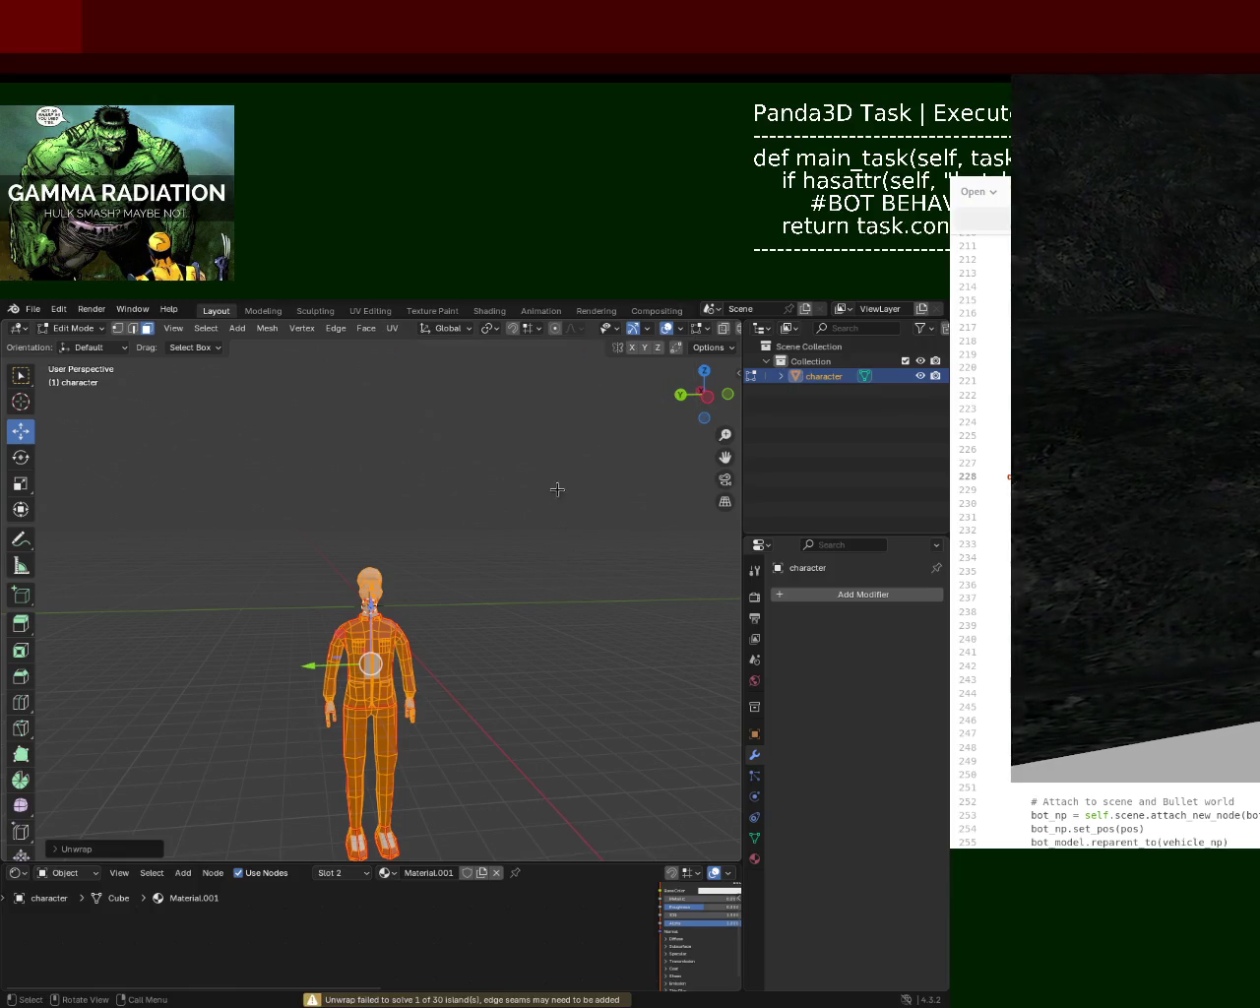
{"action": "left_click", "coordinate": [394, 329]}
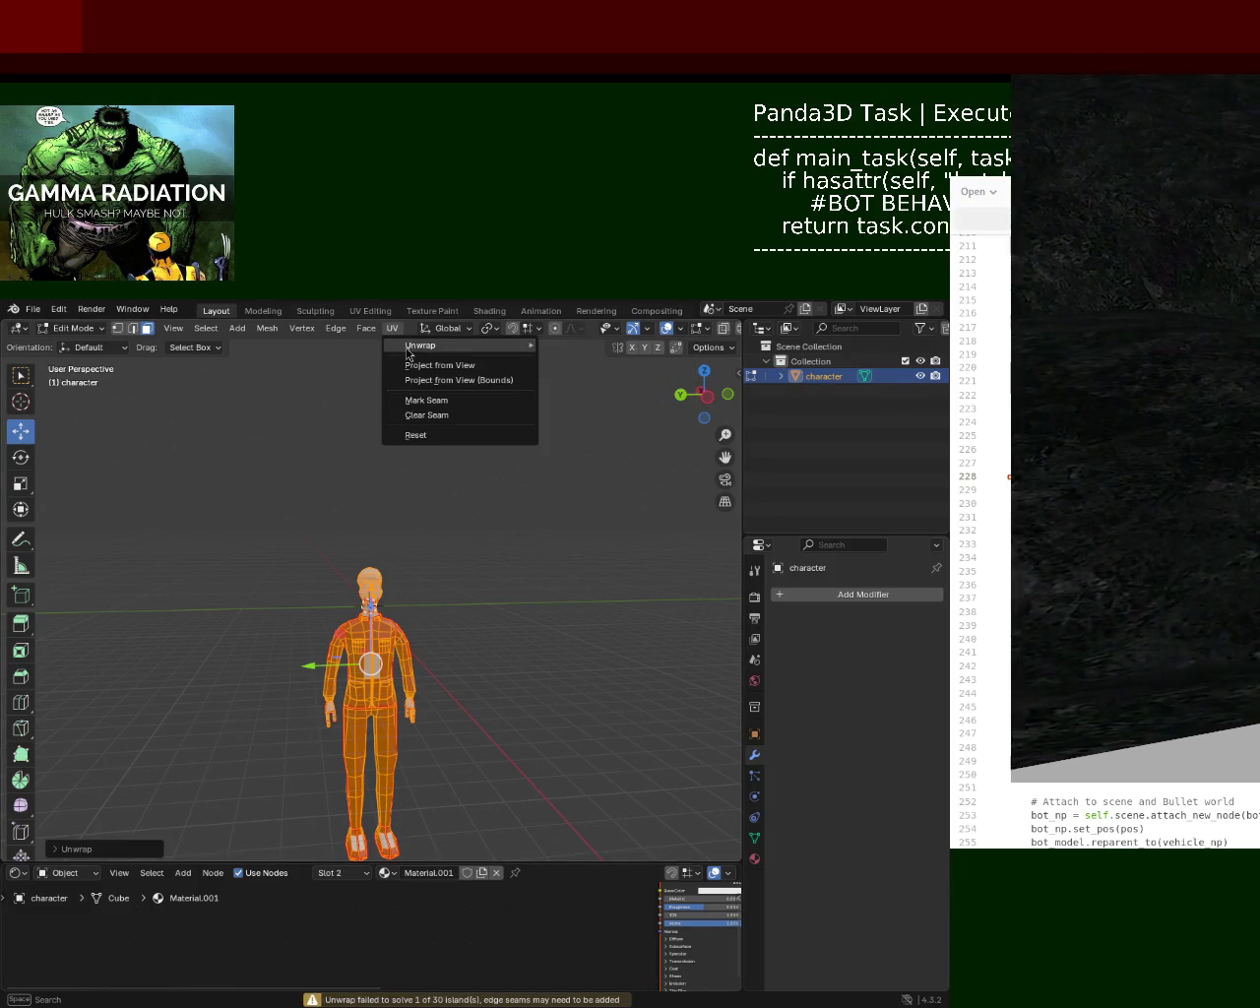
{"action": "mouse_move", "coordinate": [421, 346]}
{"action": "left_click", "coordinate": [590, 401]}
{"action": "left_click", "coordinate": [559, 540]}
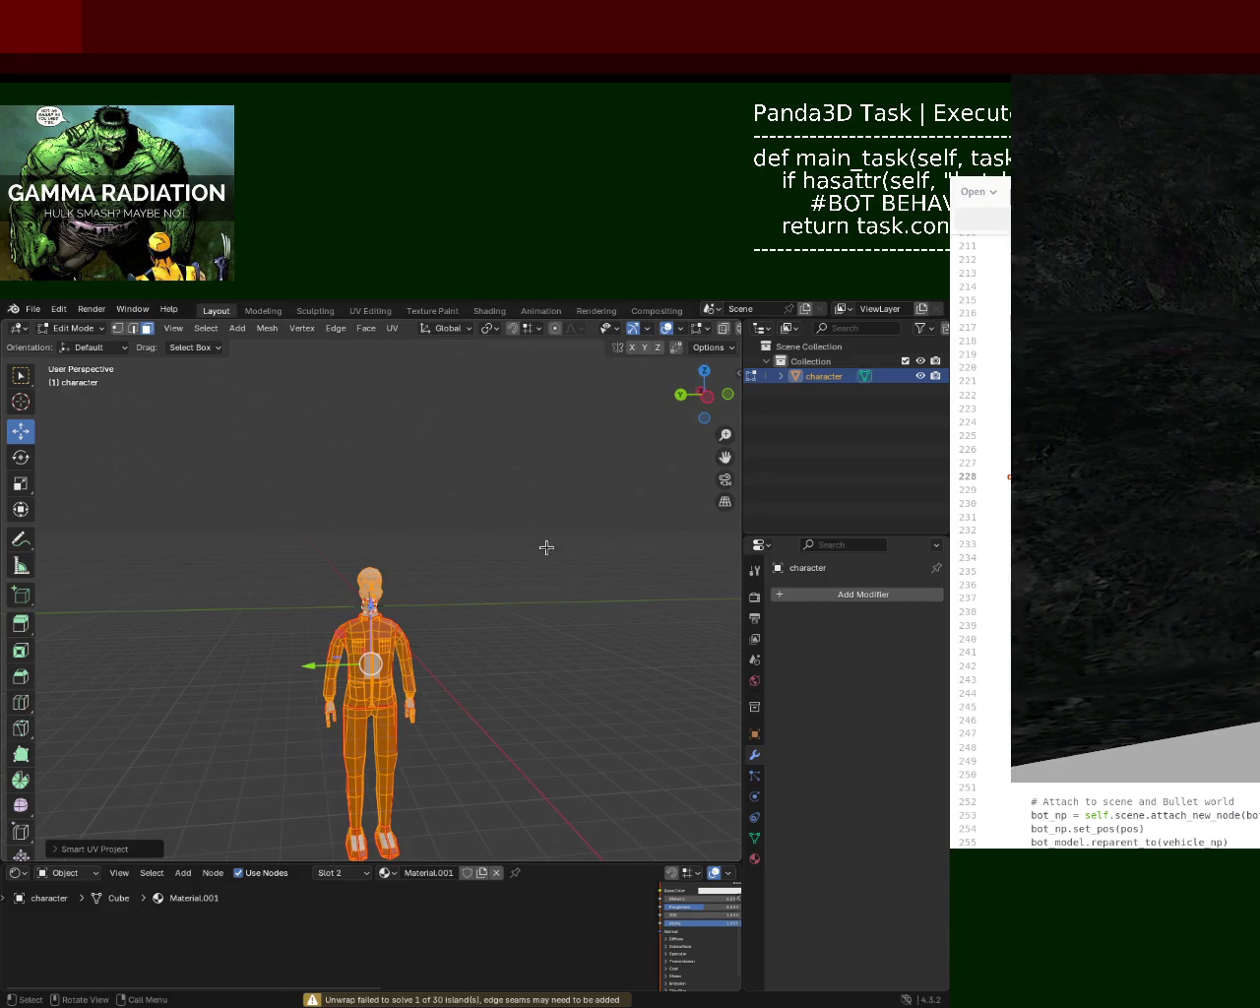
{"action": "key", "text": "ctrl+s"}
- Enlarge the bottom editor area and bring up its list of editor types
{"action": "scroll", "coordinate": [395, 575], "scroll_direction": "up", "scroll_amount": 5}
{"action": "scroll", "coordinate": [395, 574], "scroll_direction": "up", "scroll_amount": 1}
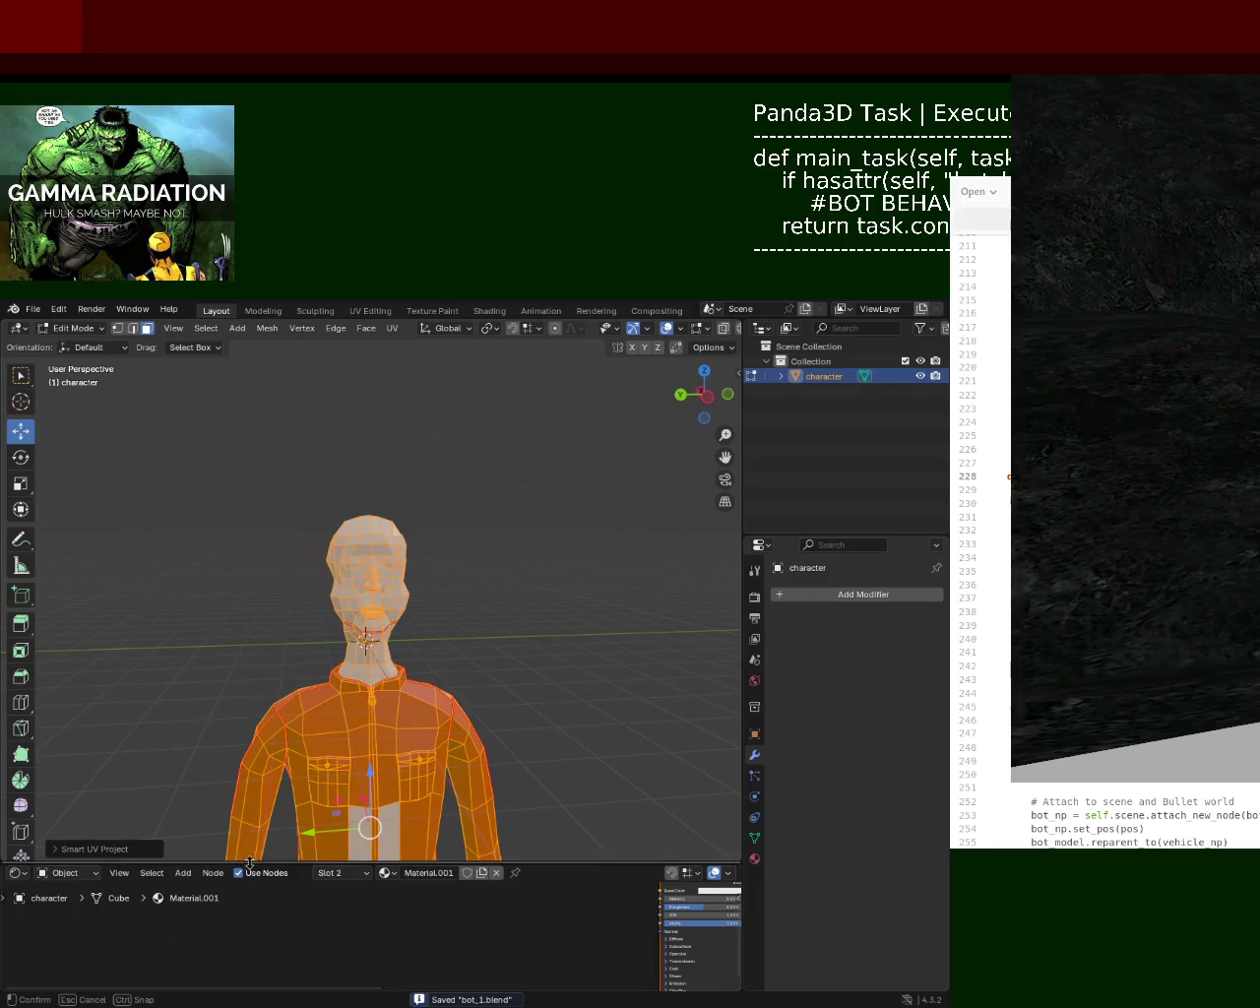
{"action": "left_click_drag", "start_coordinate": [248, 864], "coordinate": [248, 630]}
{"action": "left_click", "coordinate": [16, 638]}
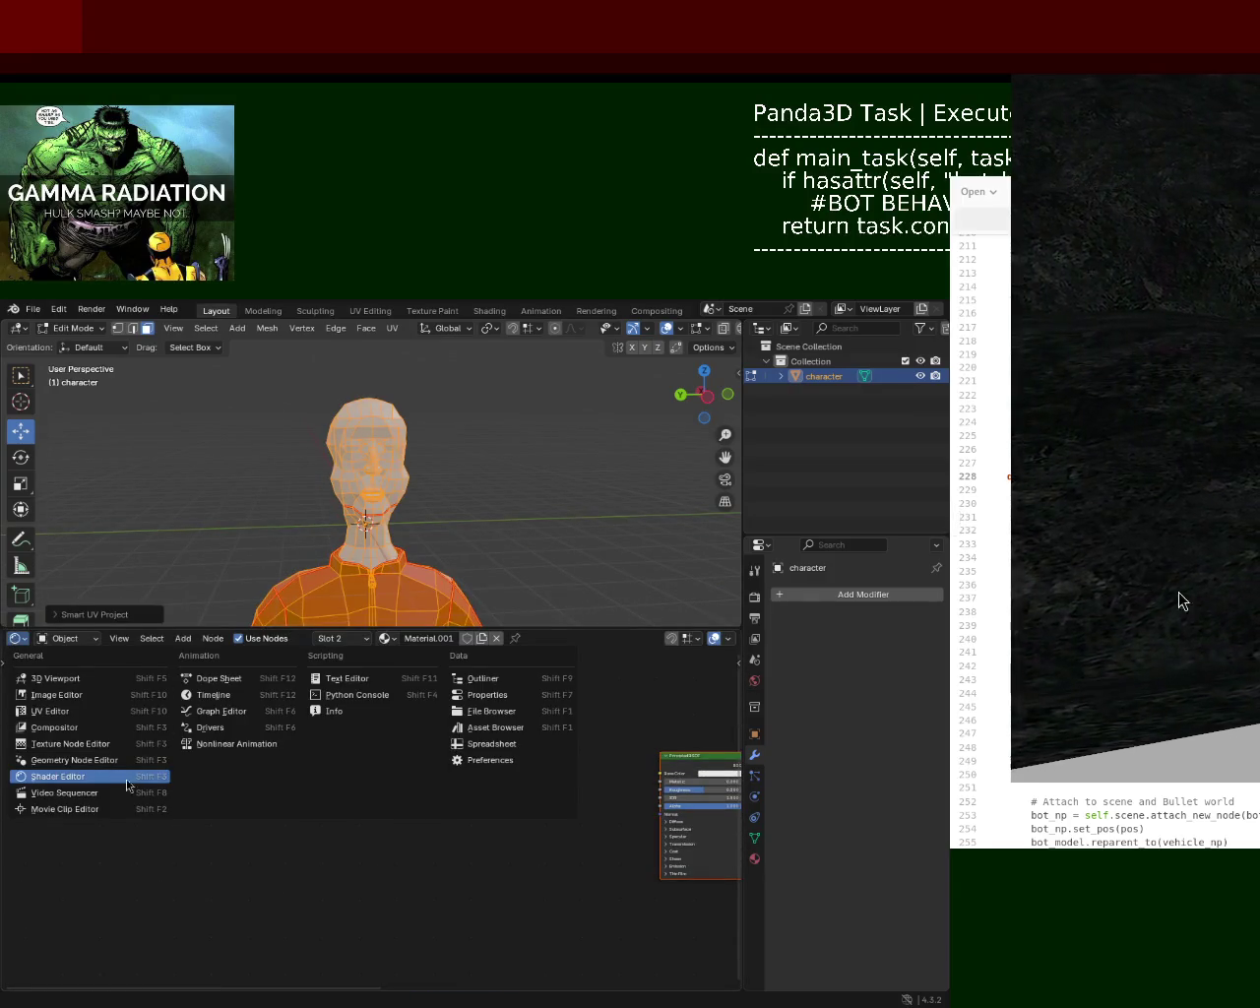
- Make the lower area a UV Editor, zoom into the character's UV islands, and inspect the UV menu
{"action": "left_click", "coordinate": [77, 710]}
{"action": "mouse_move", "coordinate": [374, 833]}
{"action": "middle_mouse_down", "text": "ctrl"}
{"action": "mouse_move", "coordinate": [409, 705]}
{"action": "mouse_move", "coordinate": [381, 797]}
{"action": "mouse_move", "coordinate": [341, 746]}
{"action": "middle_mouse_up", "text": "ctrl"}
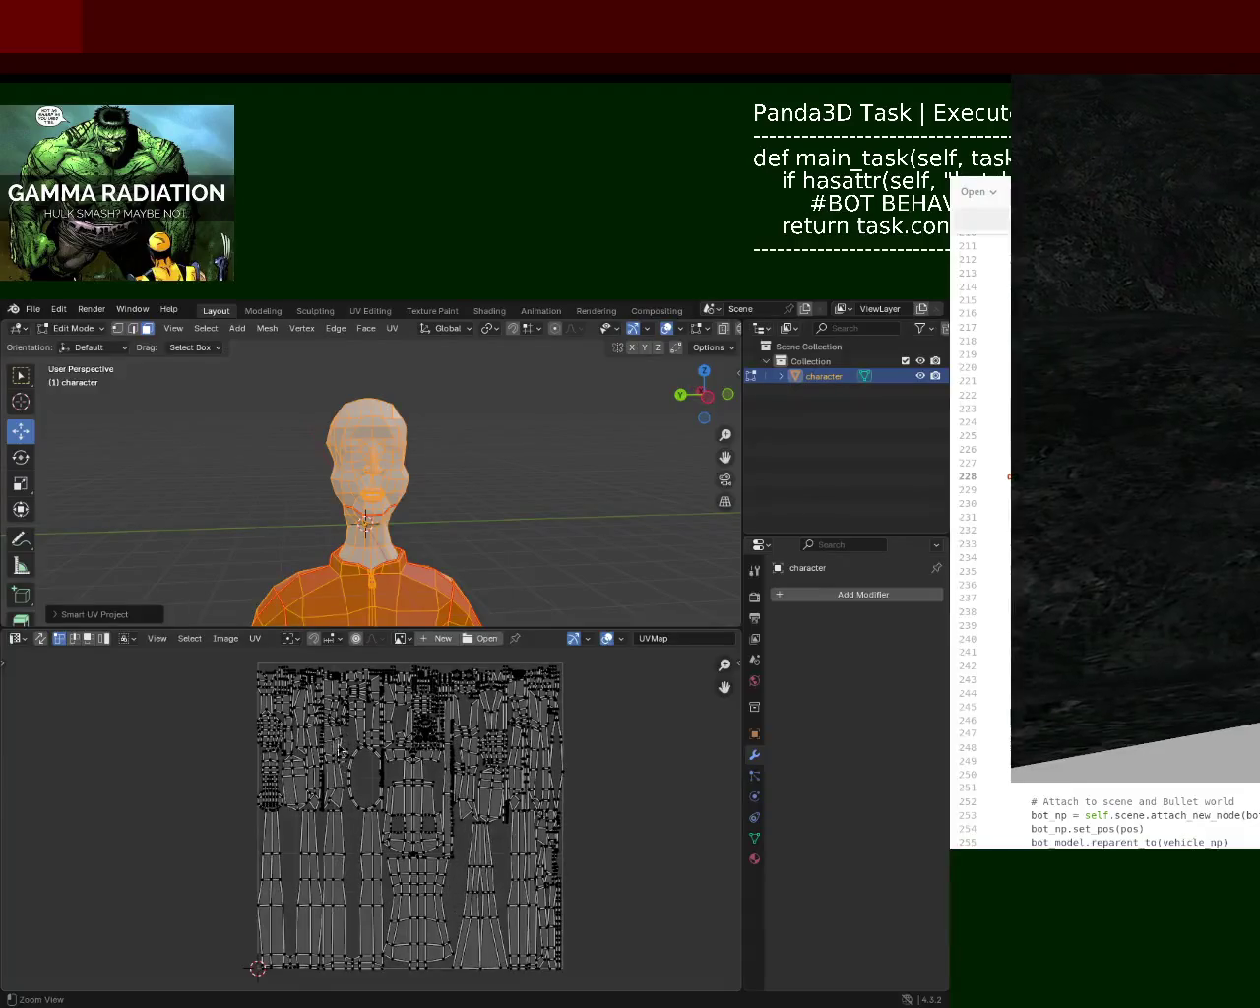
{"action": "left_click", "coordinate": [255, 637]}
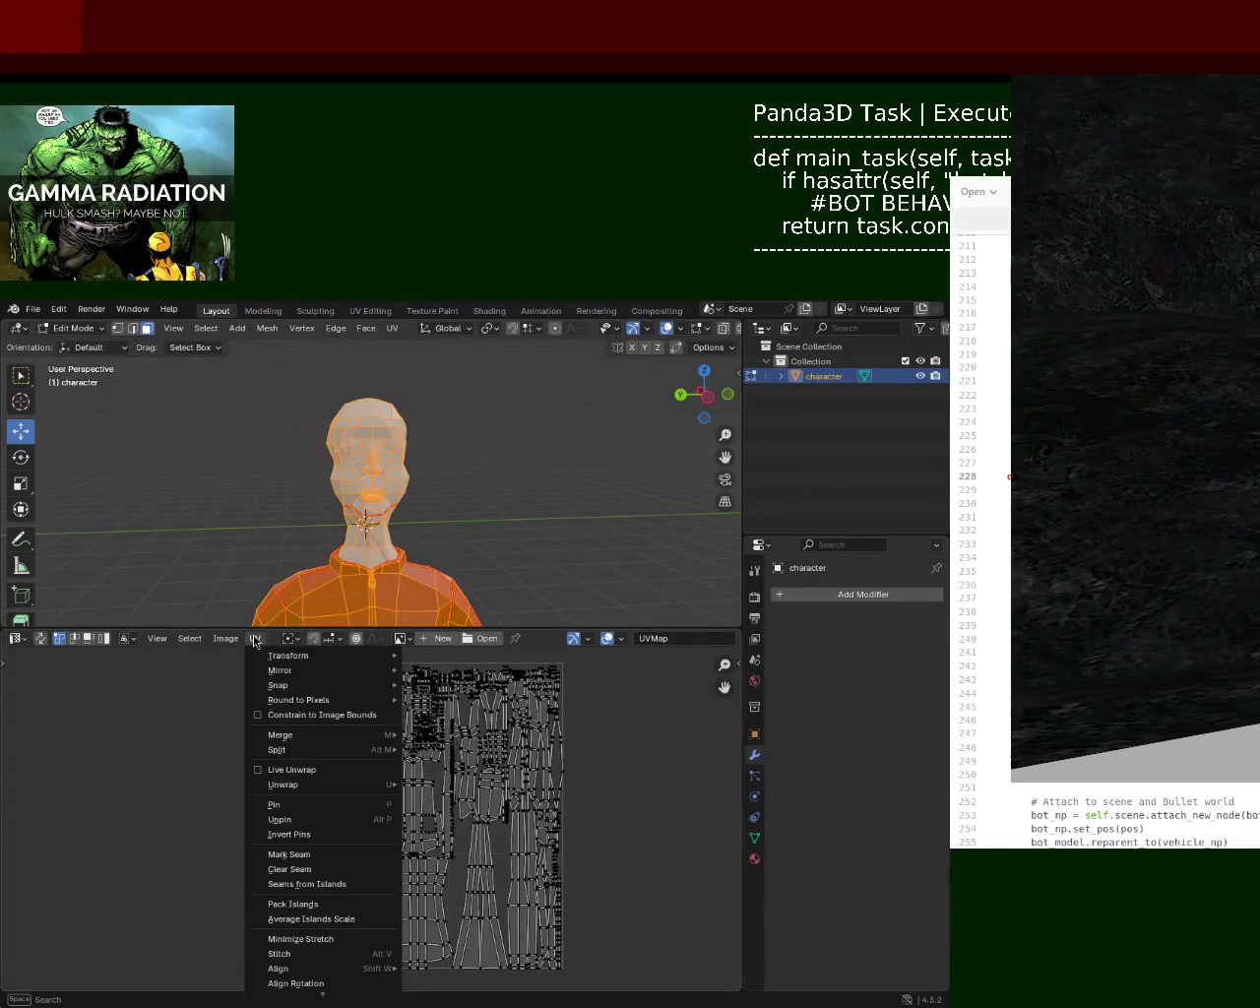
{"action": "left_click", "coordinate": [344, 769]}
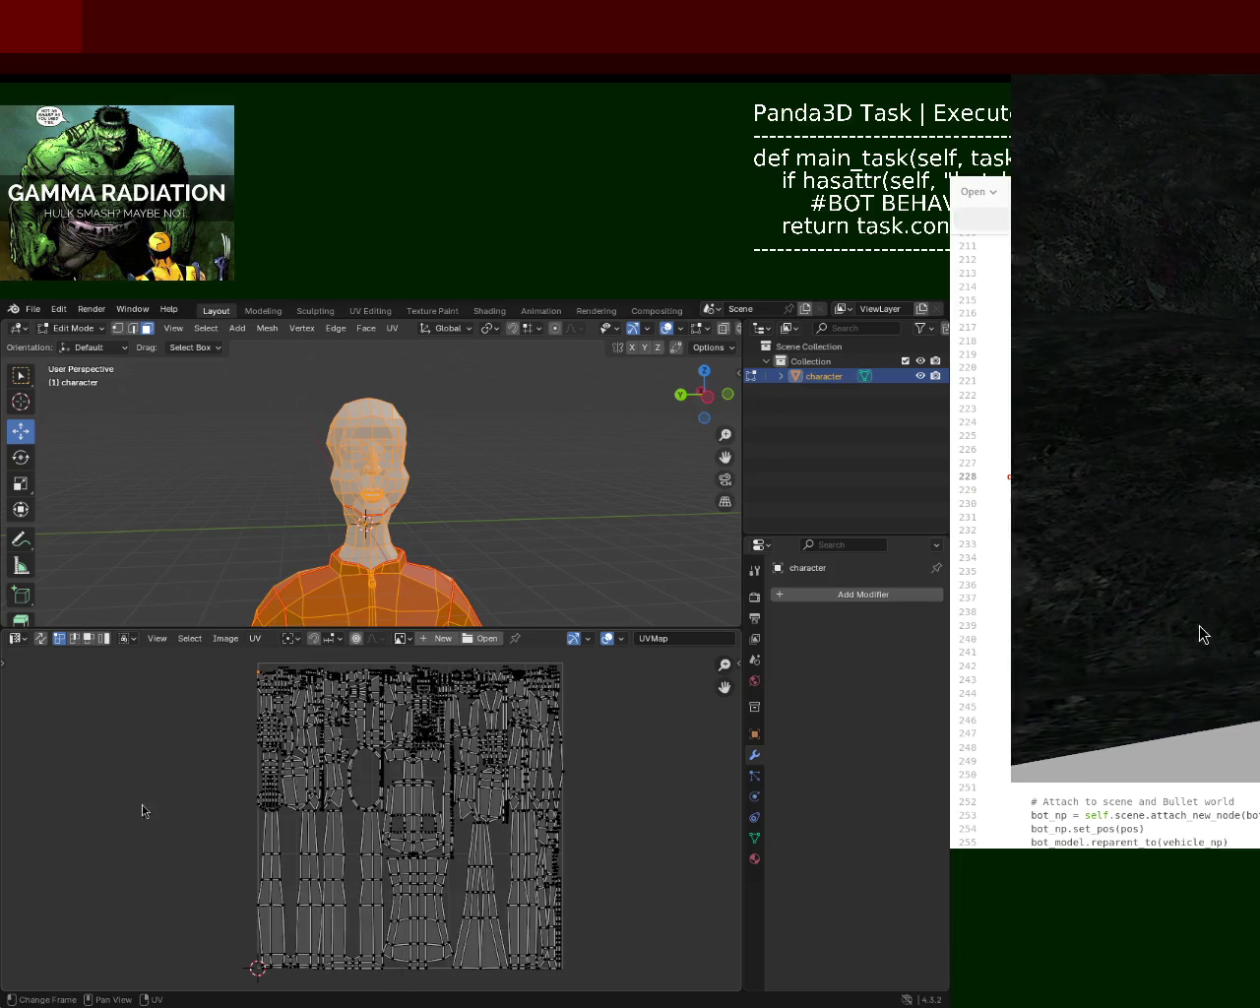
{"action": "left_click", "coordinate": [254, 639]}
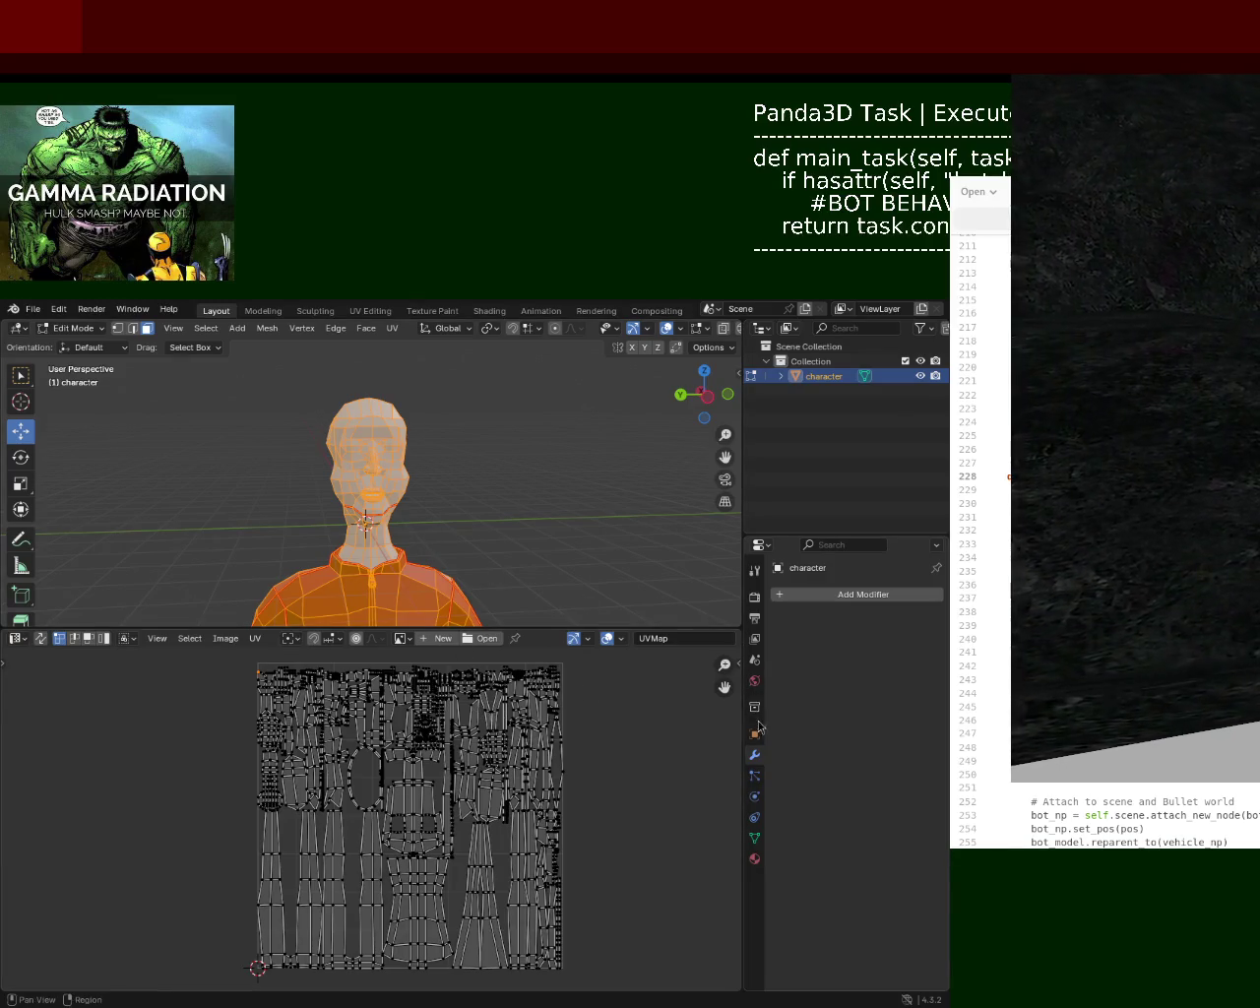
- In Object Mode, remove both material slots from the character in the Material tab, leaving it plain grey
{"action": "left_click", "coordinate": [754, 858]}
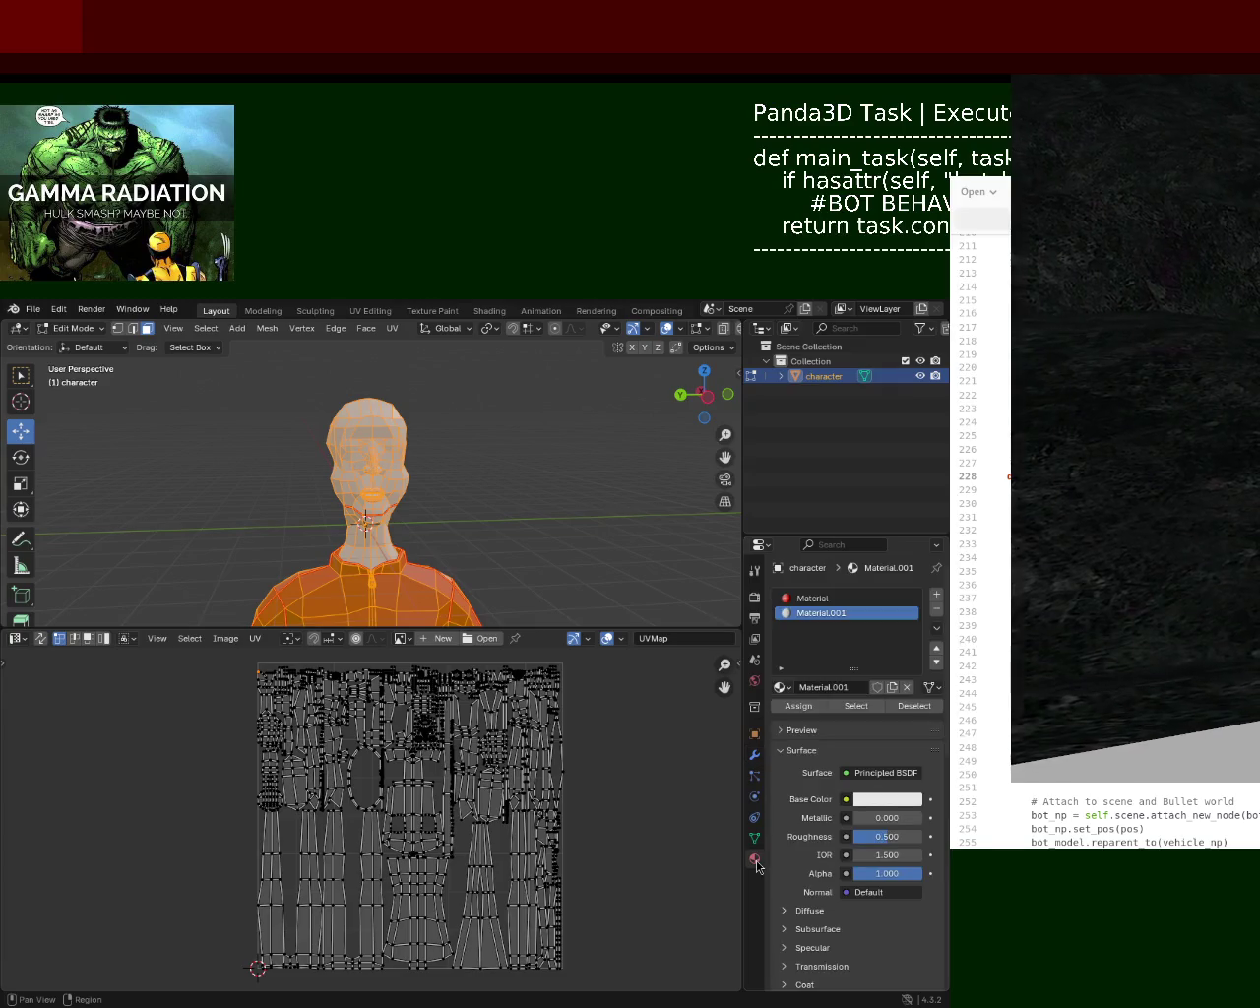
{"action": "left_click", "coordinate": [837, 598]}
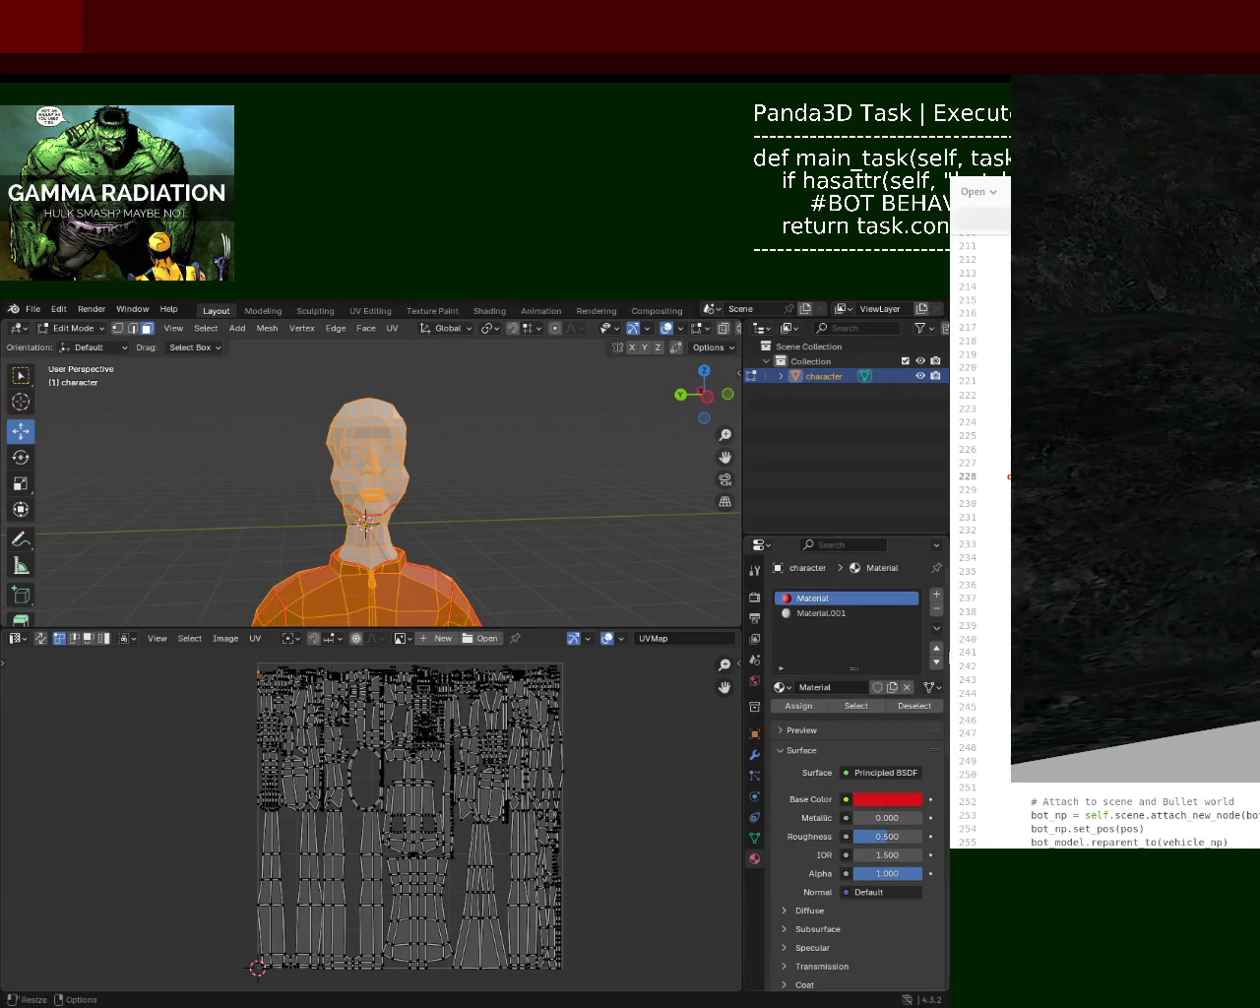
{"action": "left_click", "coordinate": [936, 610]}
{"action": "key", "text": "Tab"}
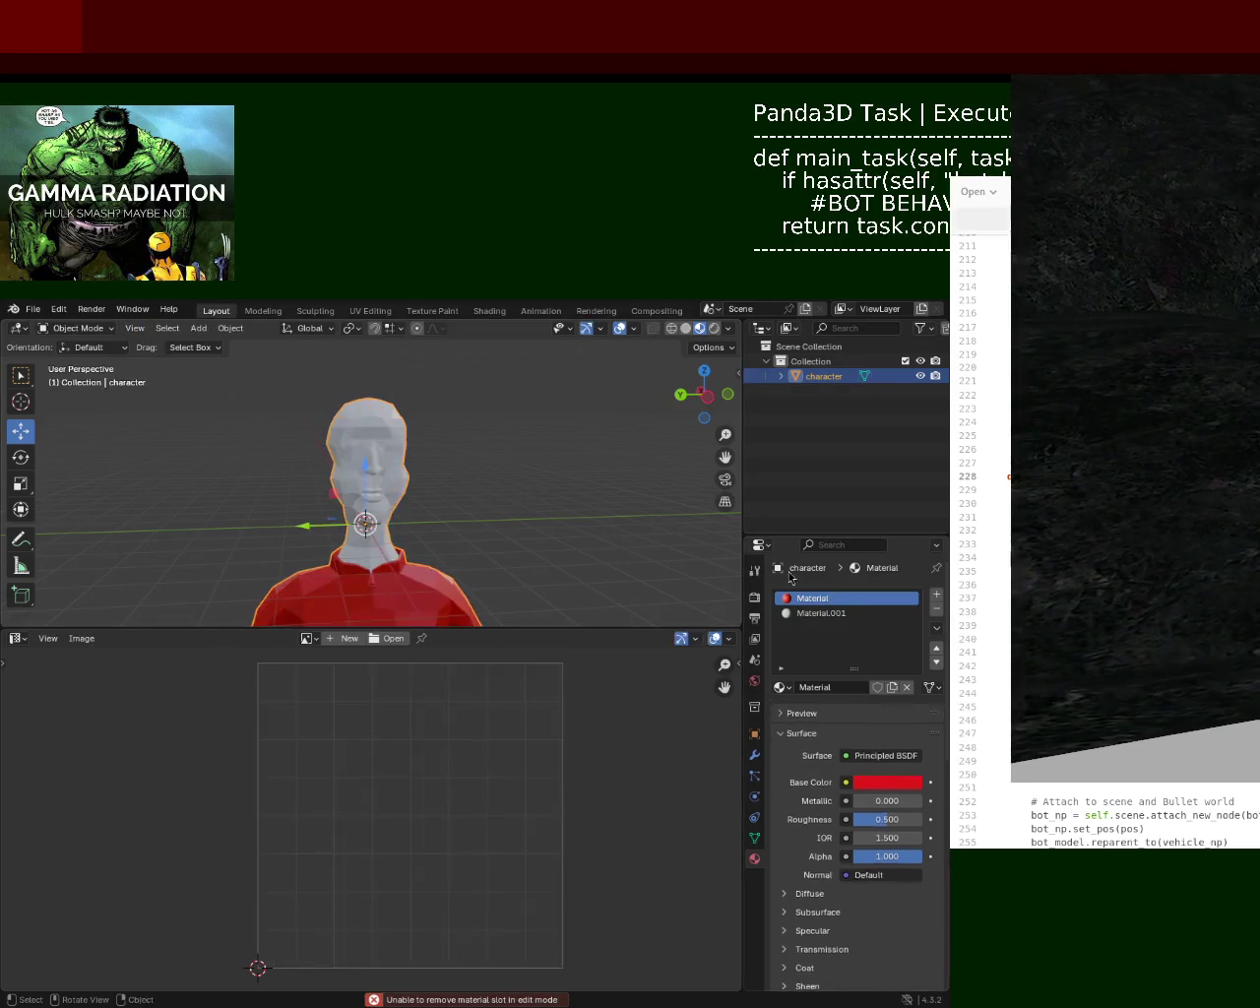
{"action": "left_click", "coordinate": [936, 609]}
{"action": "left_click", "coordinate": [936, 609]}
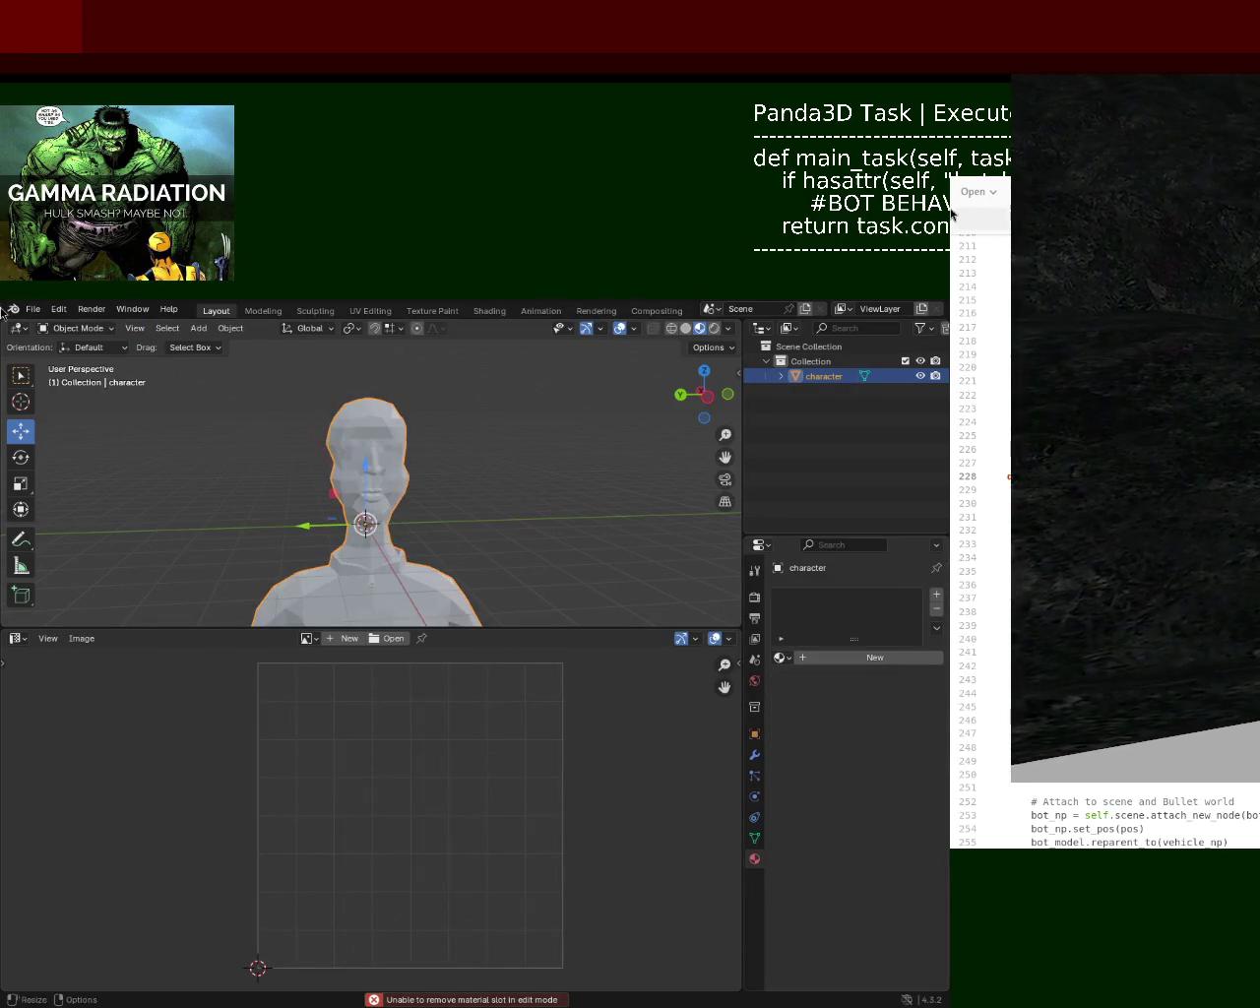
{"action": "left_click", "coordinate": [33, 309]}
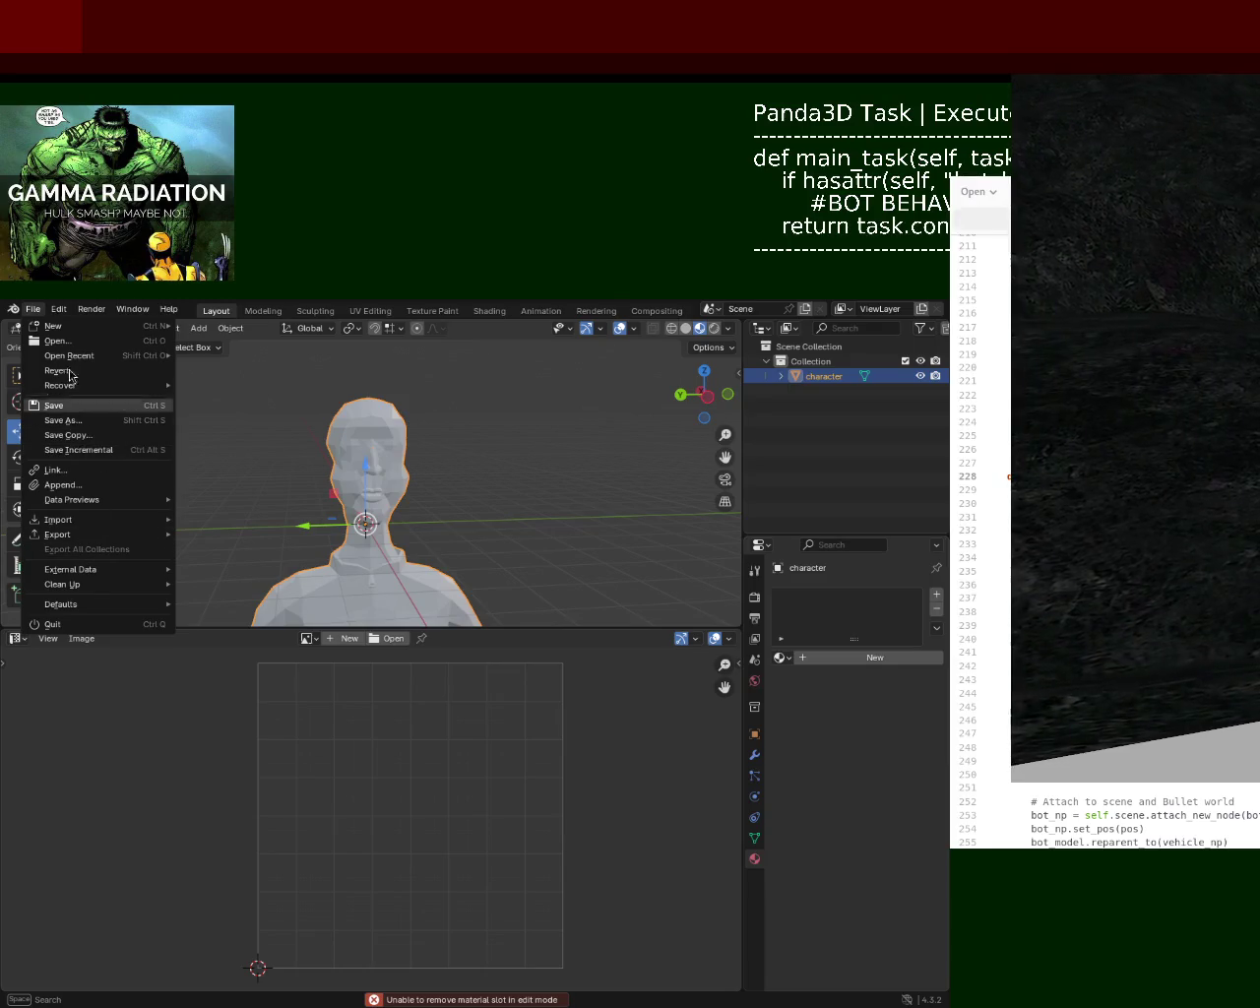
{"action": "left_click", "coordinate": [17, 328]}
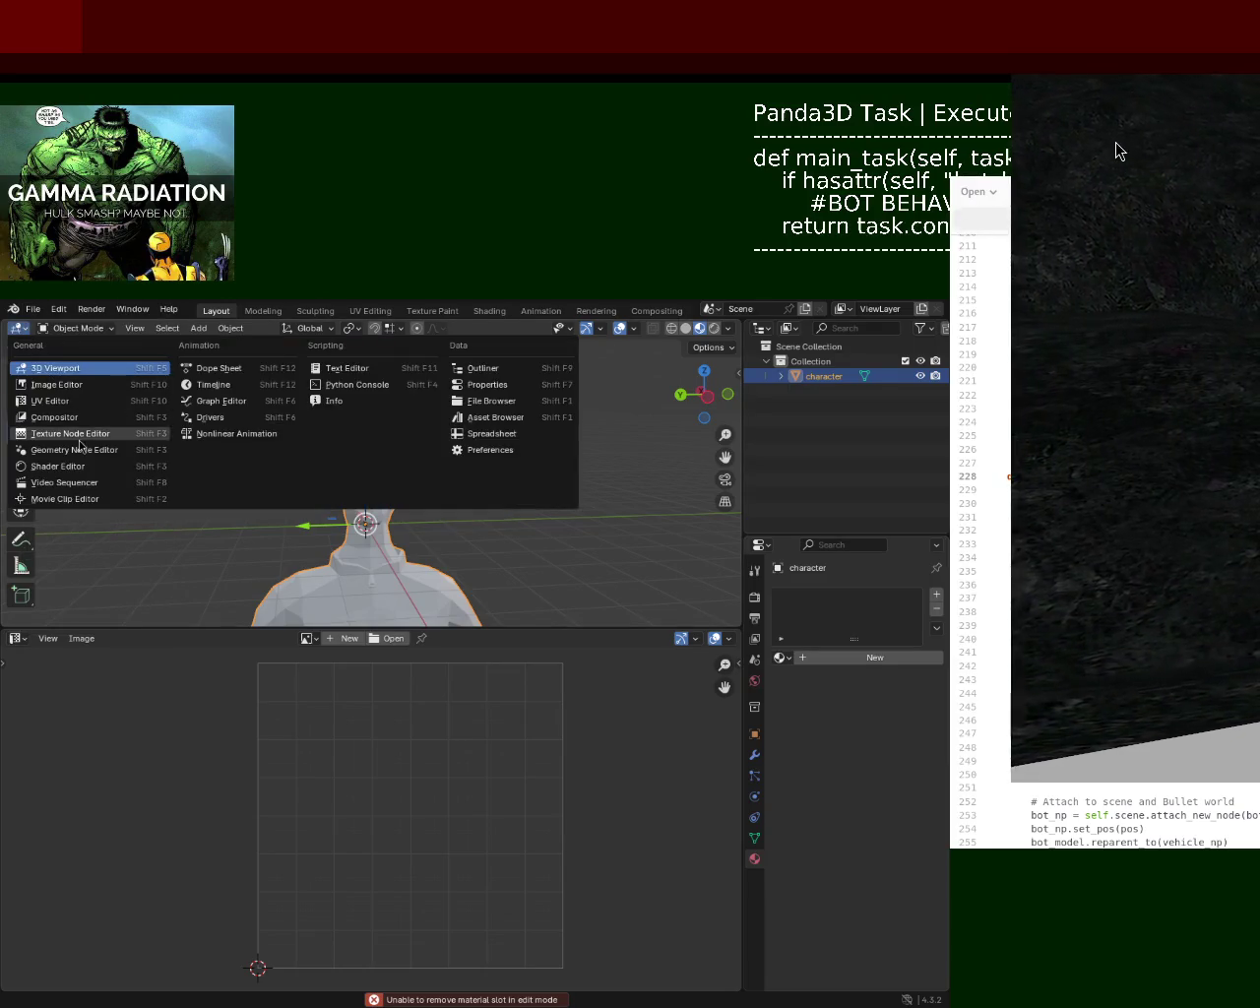
- Show Unused Data in the Outliner and delete the Material and Material.001 materials
{"action": "left_click", "coordinate": [482, 369]}
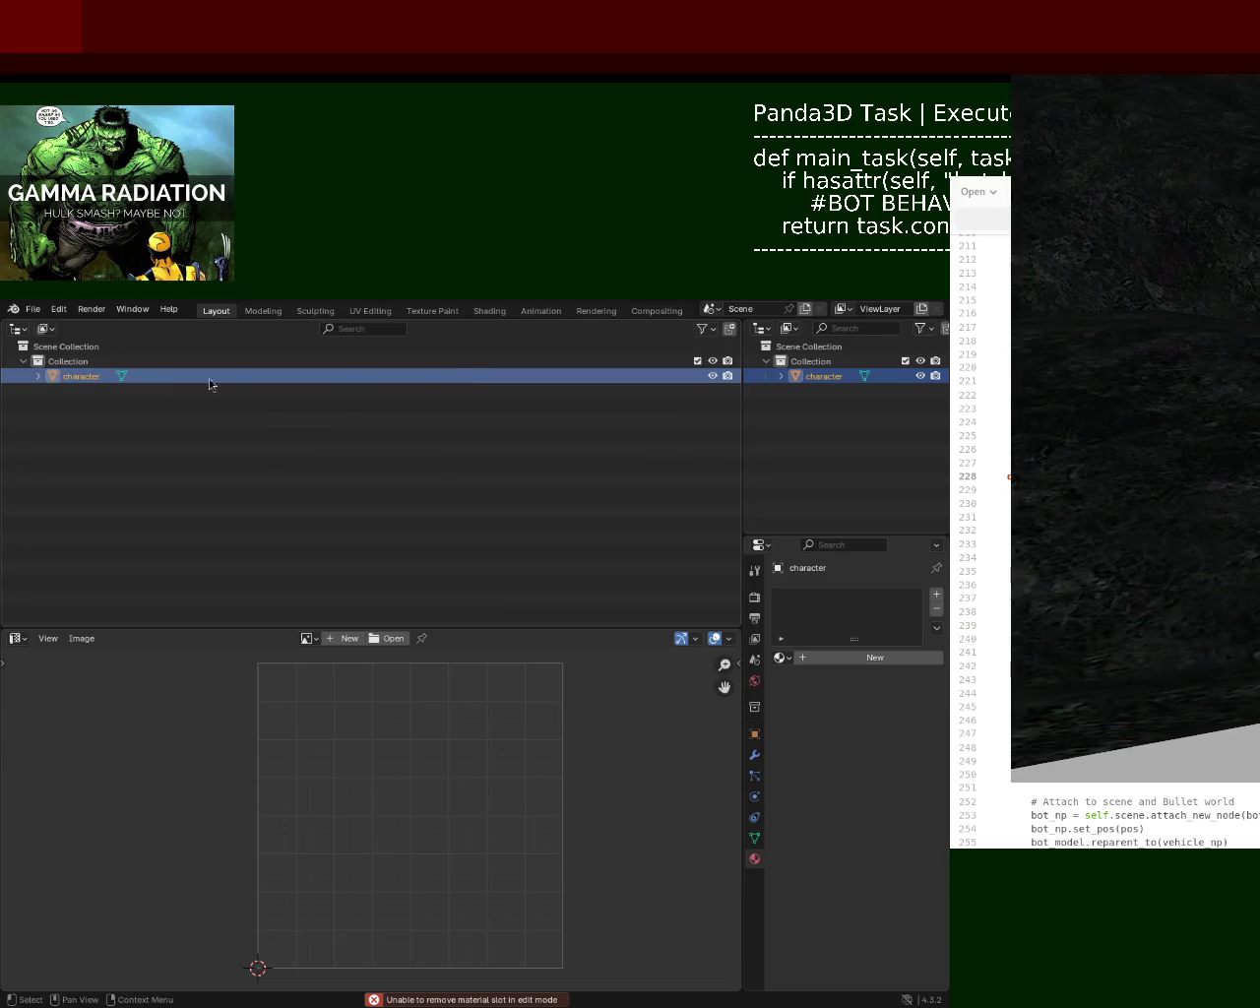
{"action": "left_click", "coordinate": [46, 328]}
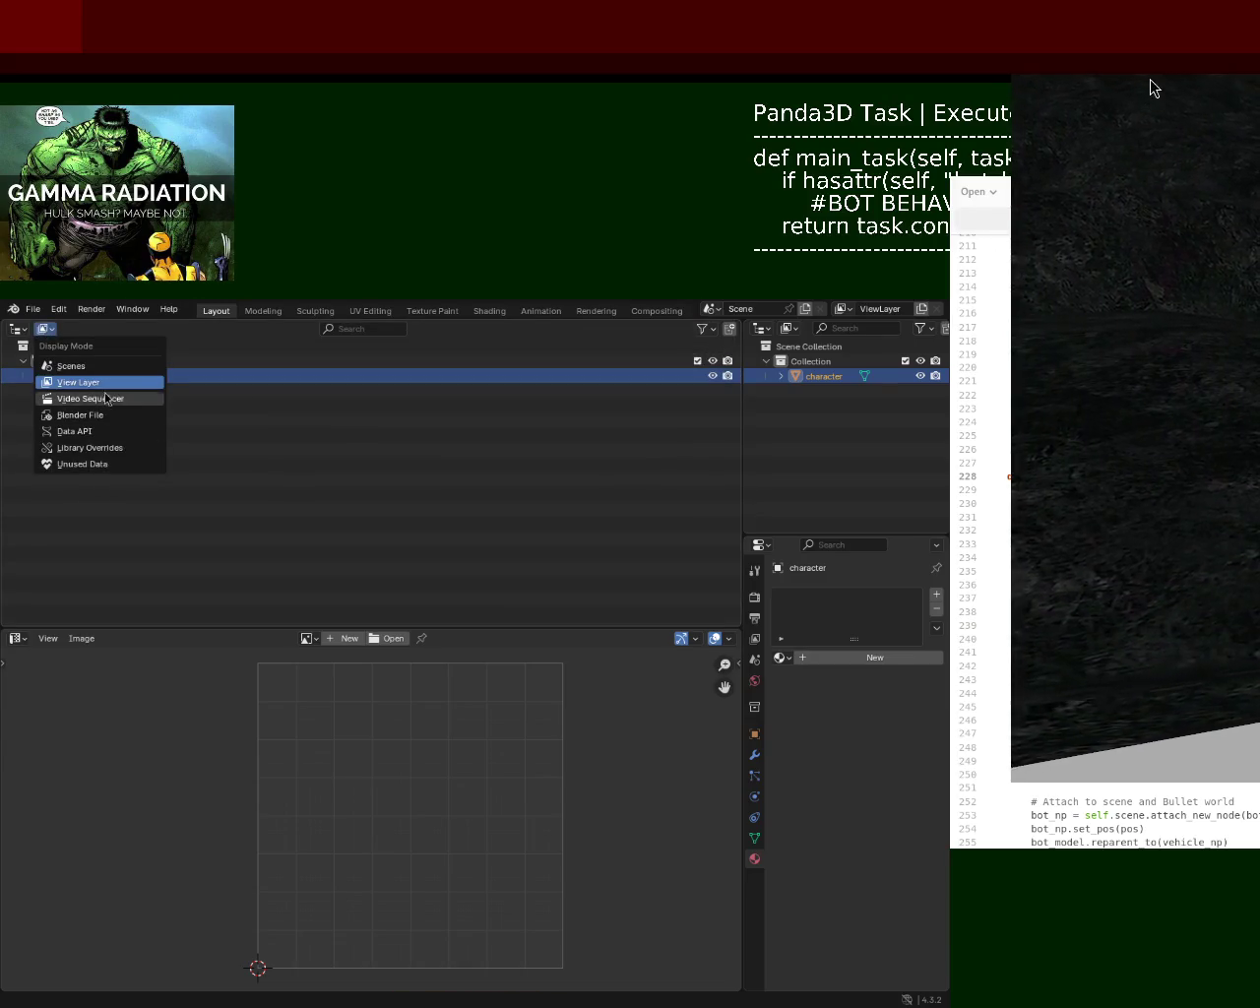
{"action": "left_click", "coordinate": [85, 463]}
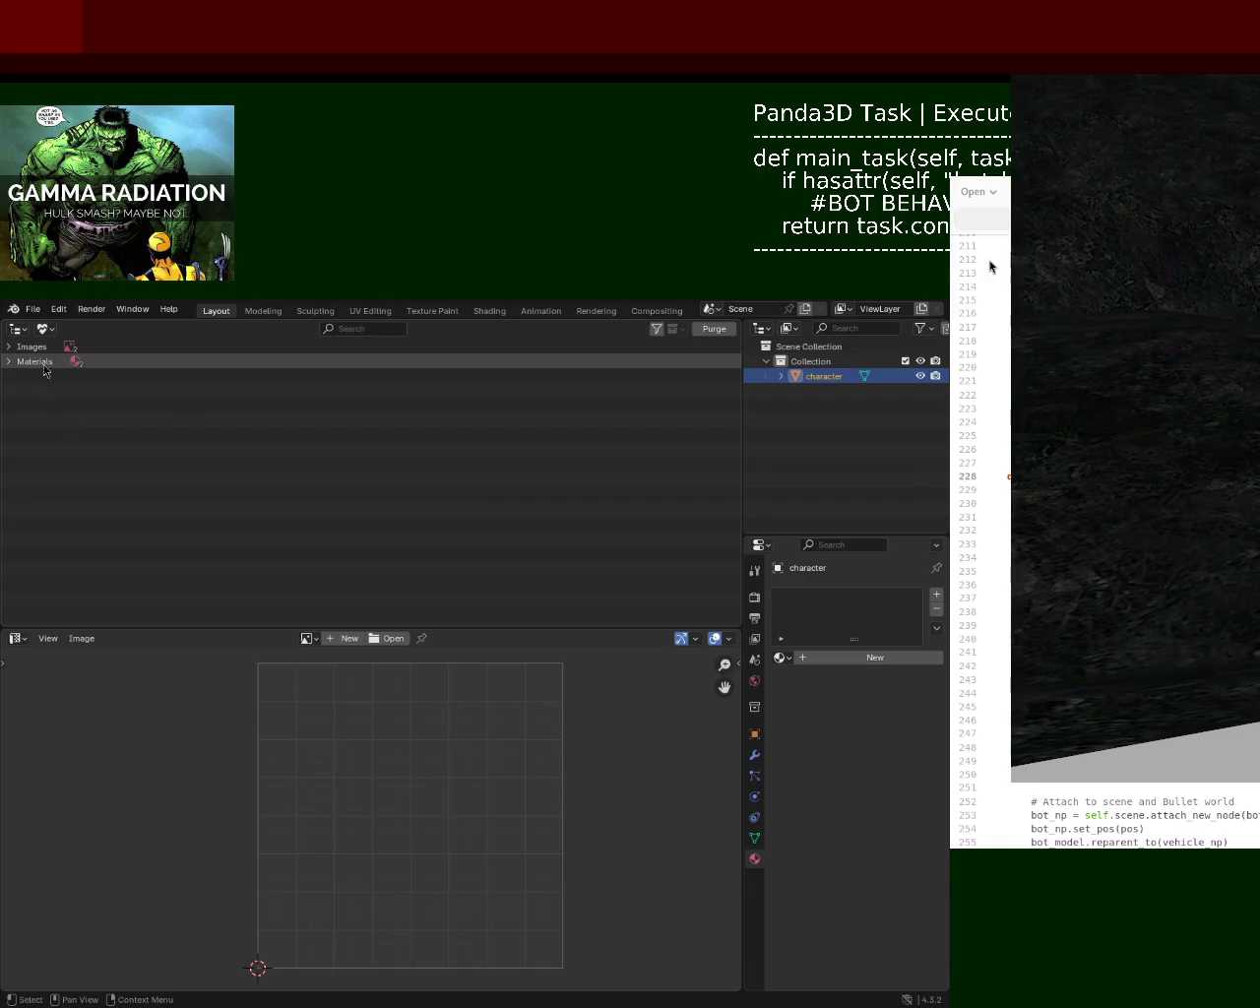
{"action": "left_click", "coordinate": [9, 362]}
{"action": "left_click", "coordinate": [63, 376]}
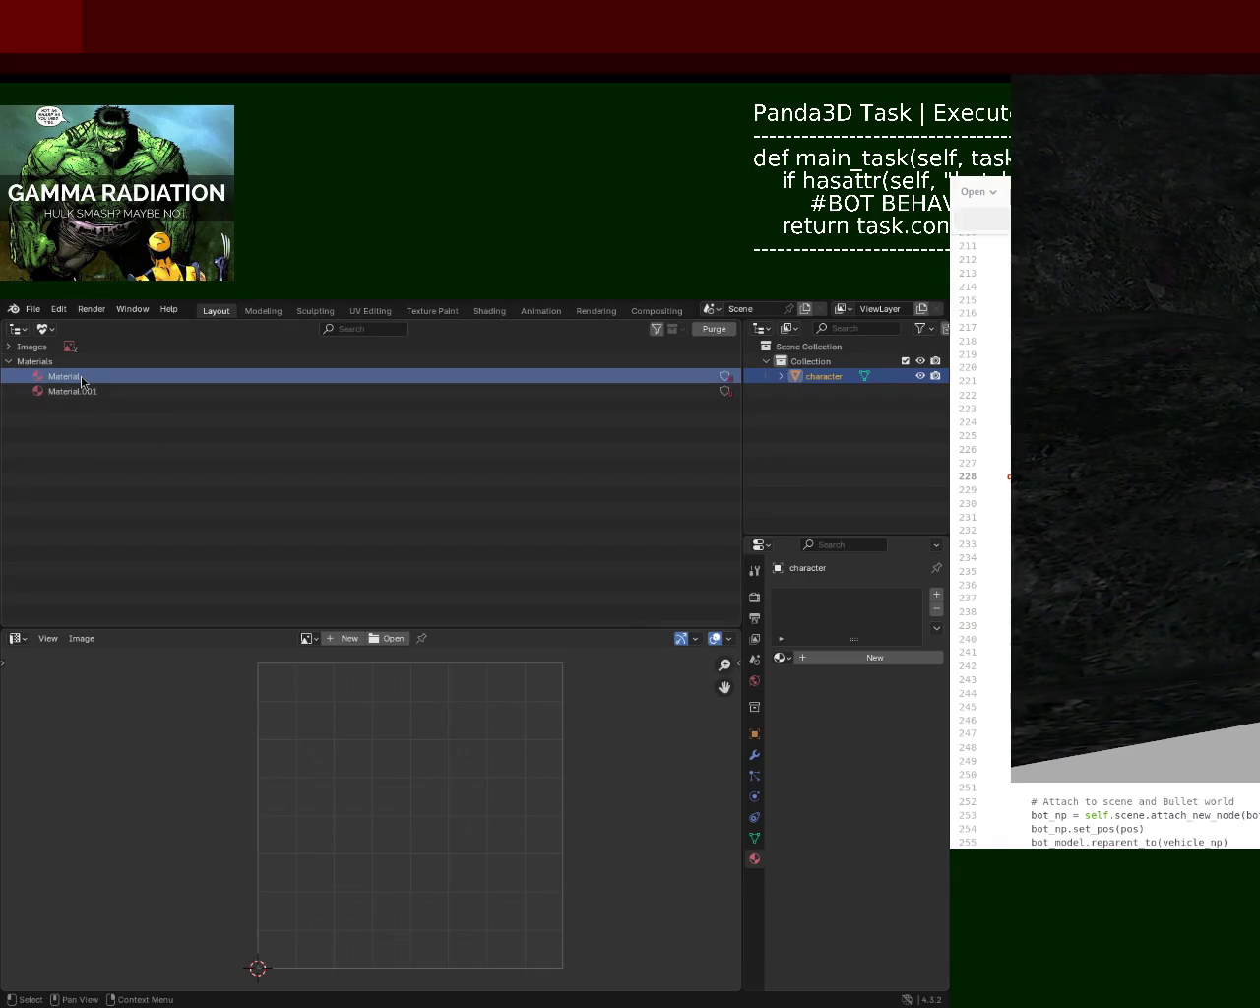
{"action": "left_click", "coordinate": [75, 394], "text": "ctrl"}
{"action": "right_click", "coordinate": [75, 394]}
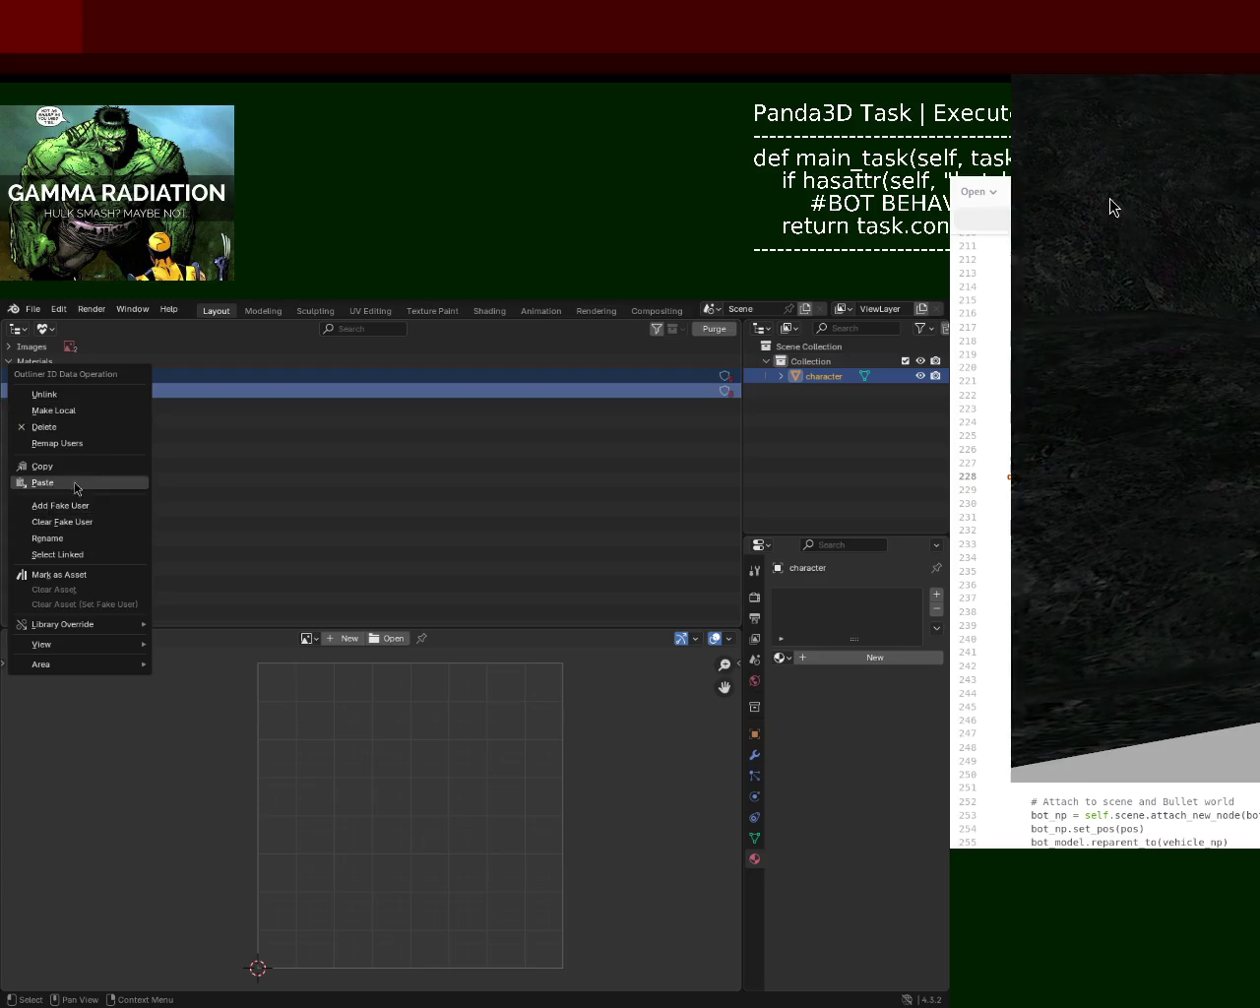
{"action": "left_click", "coordinate": [45, 427]}
- Delete the unused images DisplacementMap.png.006 and Render Result
{"action": "left_click", "coordinate": [9, 347]}
{"action": "left_click", "coordinate": [63, 361]}
{"action": "left_click", "coordinate": [63, 391]}
{"action": "left_click", "coordinate": [79, 362]}
{"action": "left_click", "coordinate": [74, 378], "text": "ctrl"}
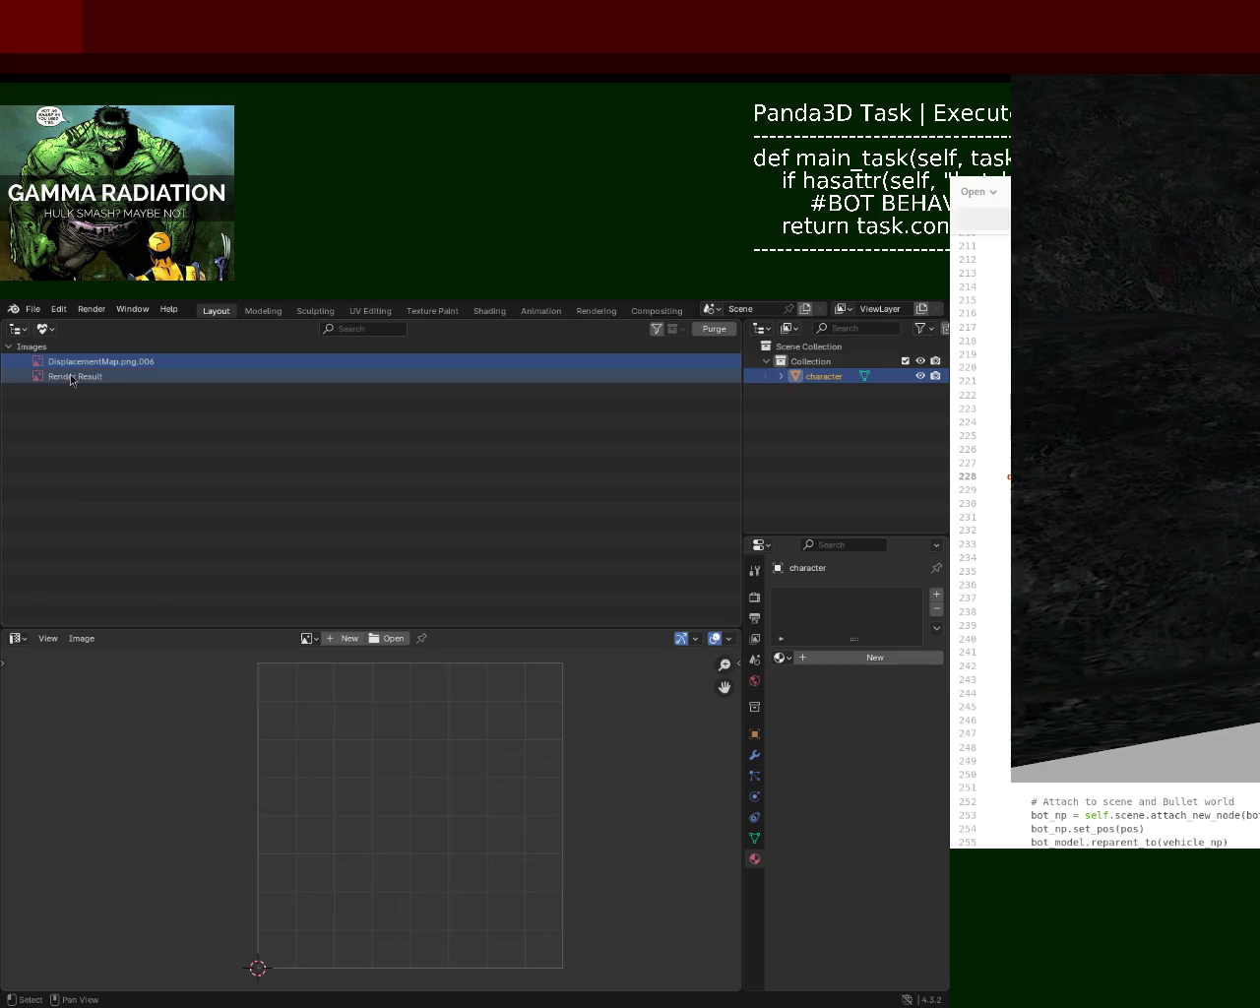
{"action": "right_click", "coordinate": [74, 378]}
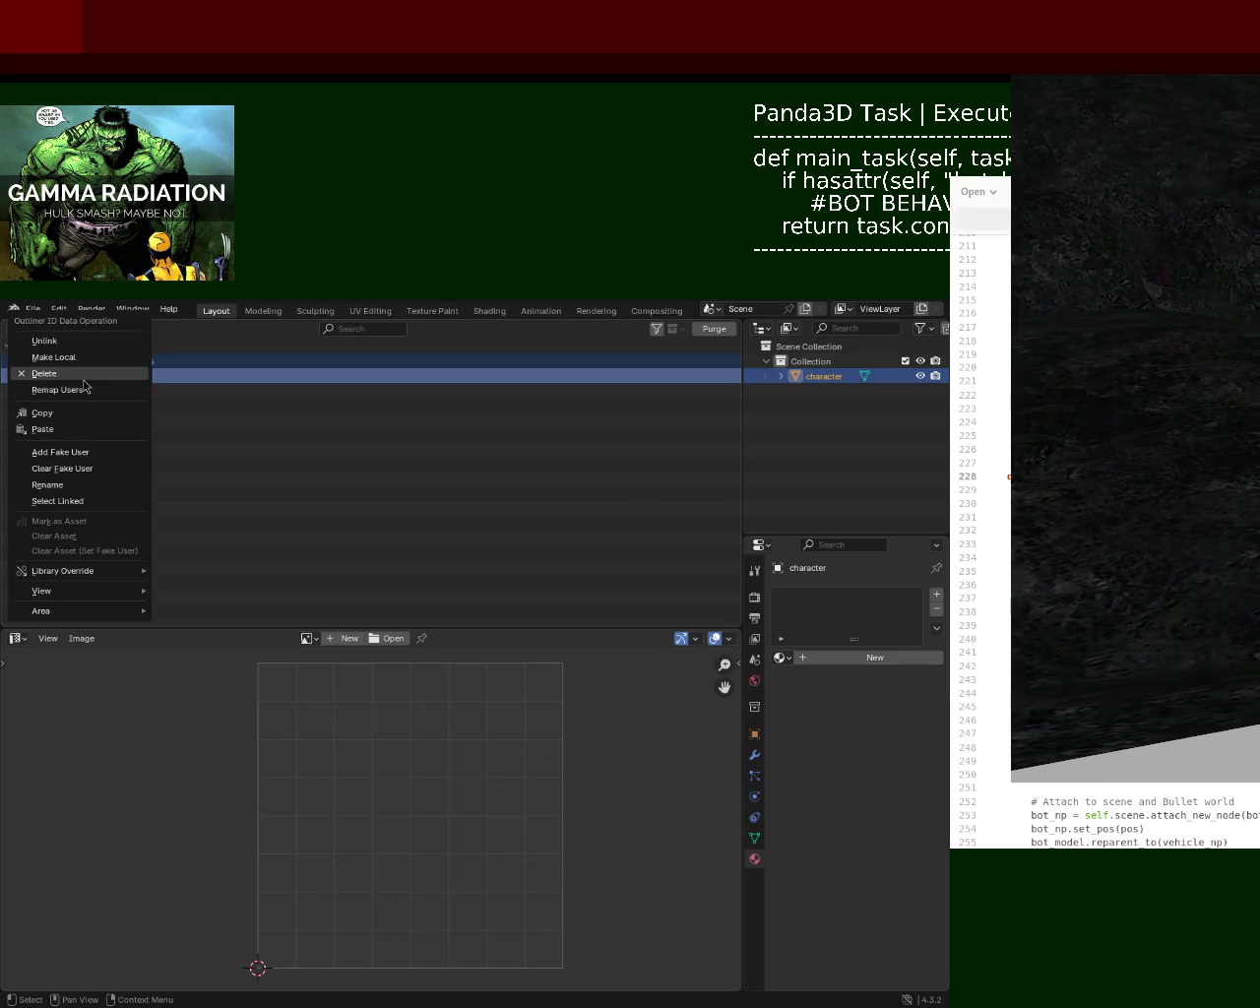
{"action": "left_click", "coordinate": [84, 376]}
- Return the area to the 3D Viewport and add a new empty material slot to the character
{"action": "left_click", "coordinate": [20, 328]}
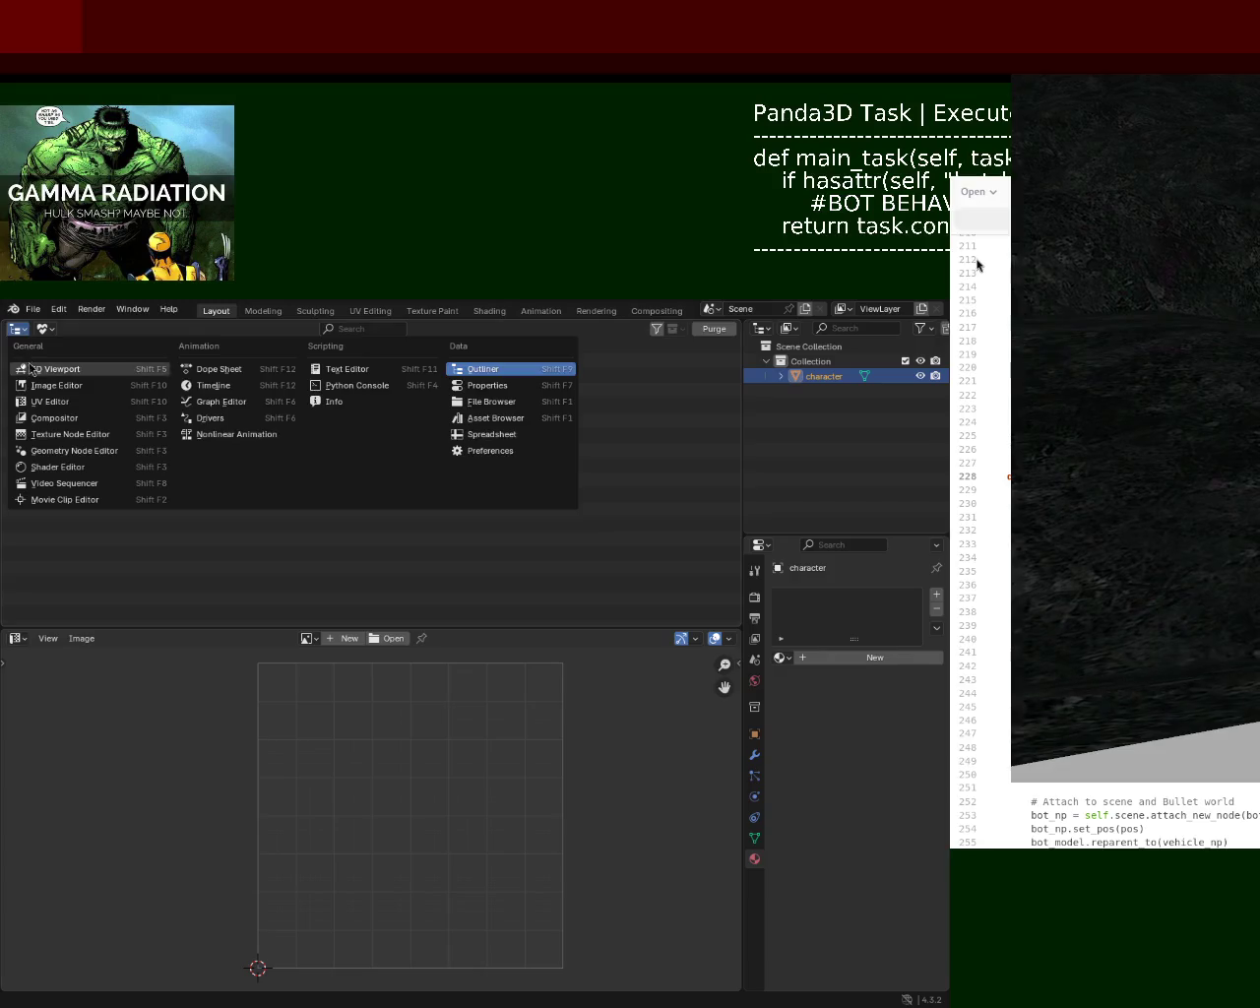
{"action": "left_click", "coordinate": [29, 366]}
{"action": "left_click", "coordinate": [935, 594]}
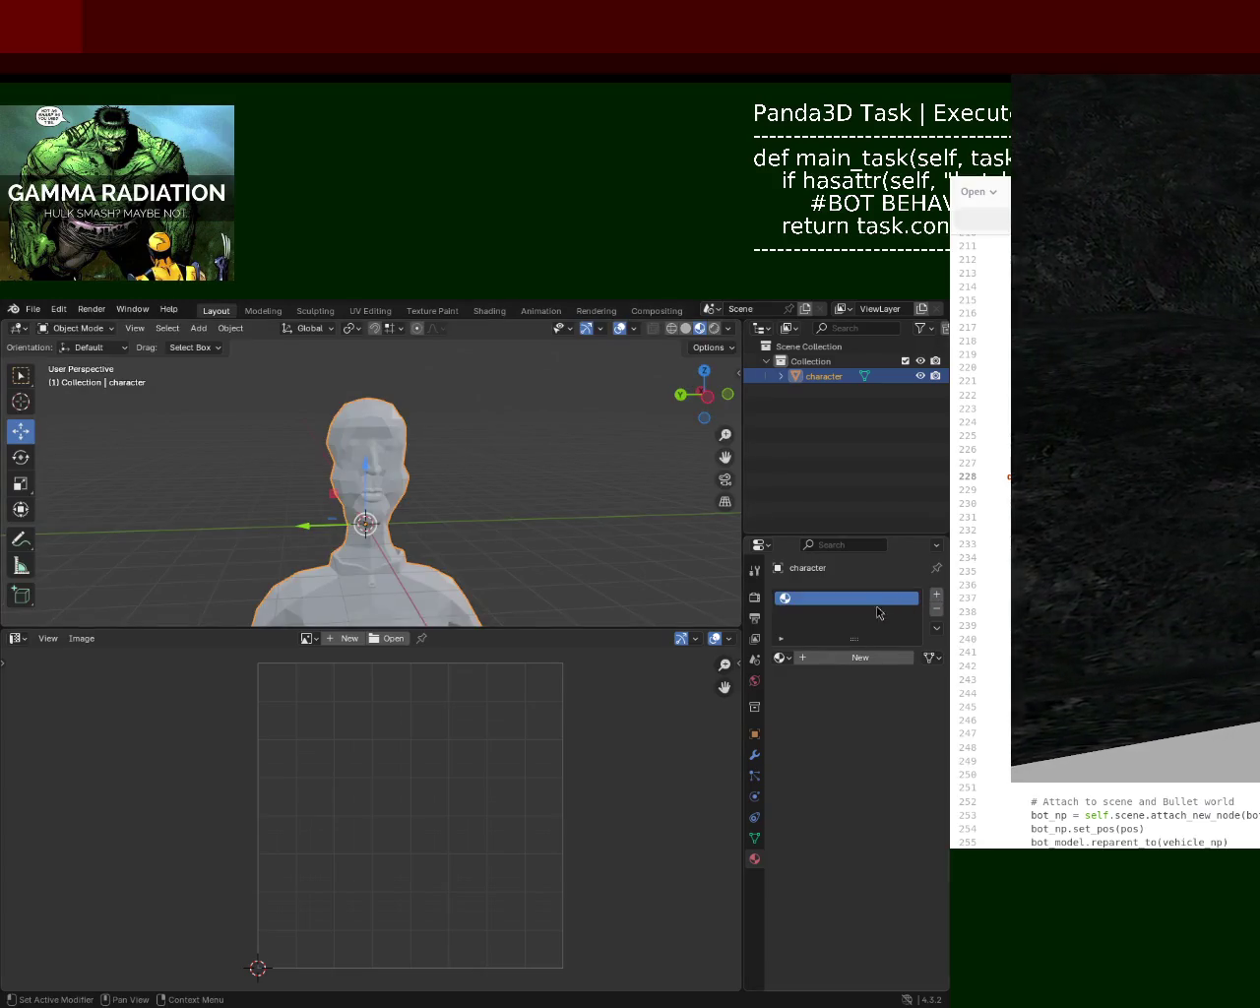
- Make the lower area a Shader Editor framing the new material's shader node
{"action": "left_click", "coordinate": [15, 638]}
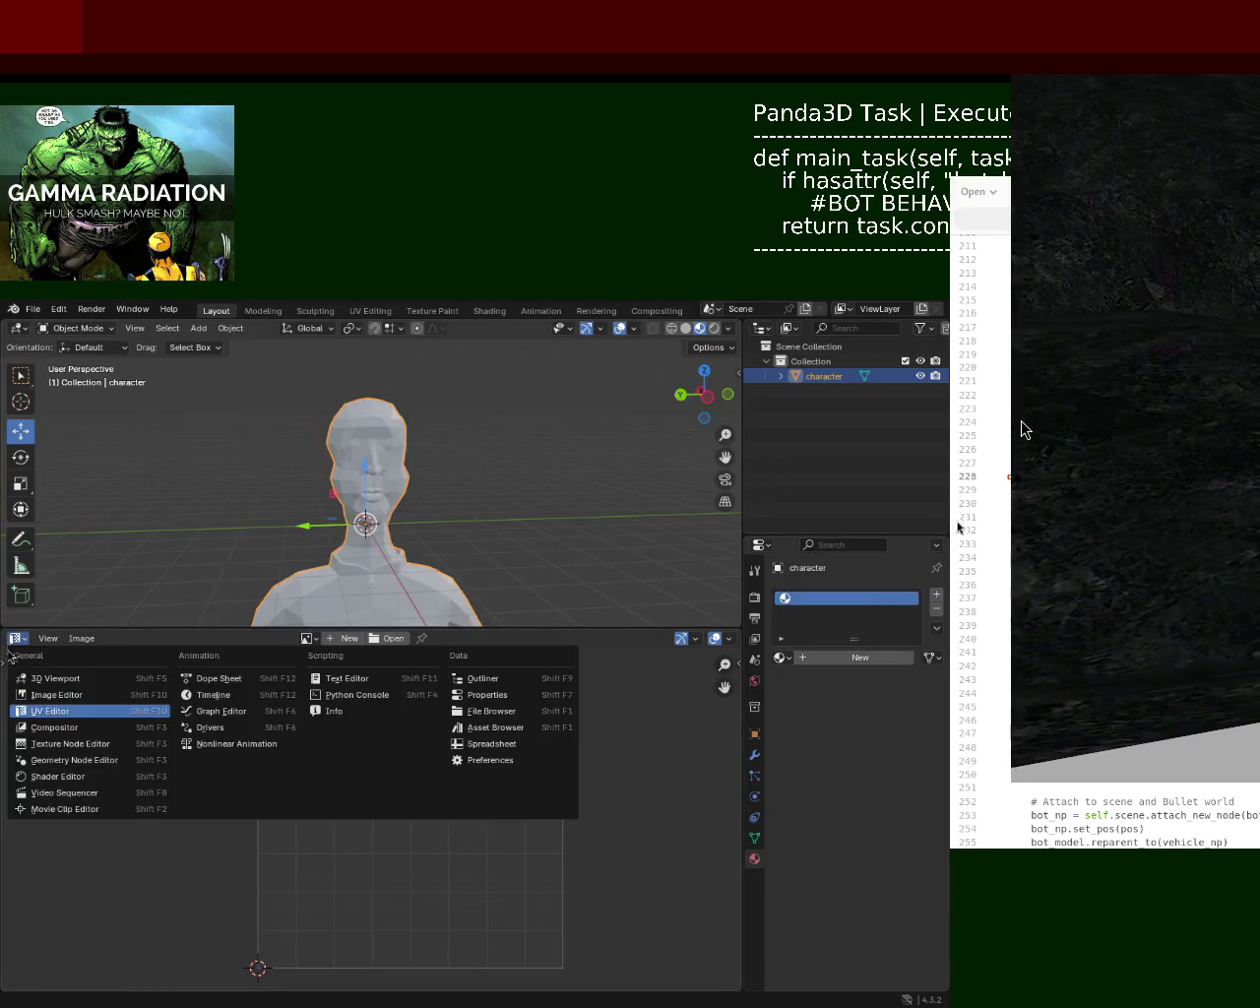
{"action": "left_click", "coordinate": [76, 767]}
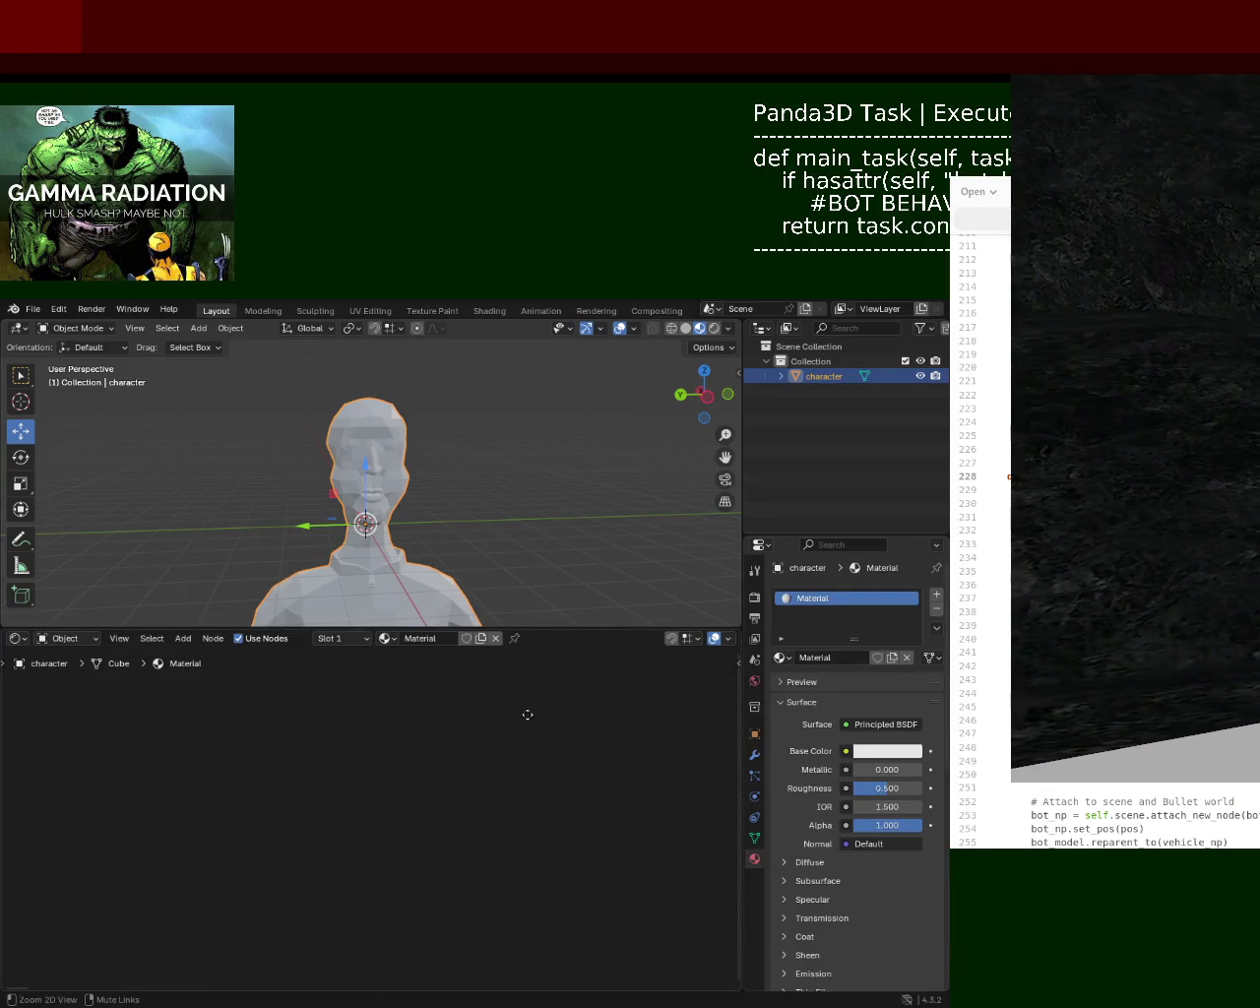
{"action": "middle_click_drag", "start_coordinate": [393, 788], "coordinate": [263, 773]}
{"action": "scroll", "coordinate": [263, 774], "scroll_direction": "right", "scroll_amount": 2, "text": "ctrl"}
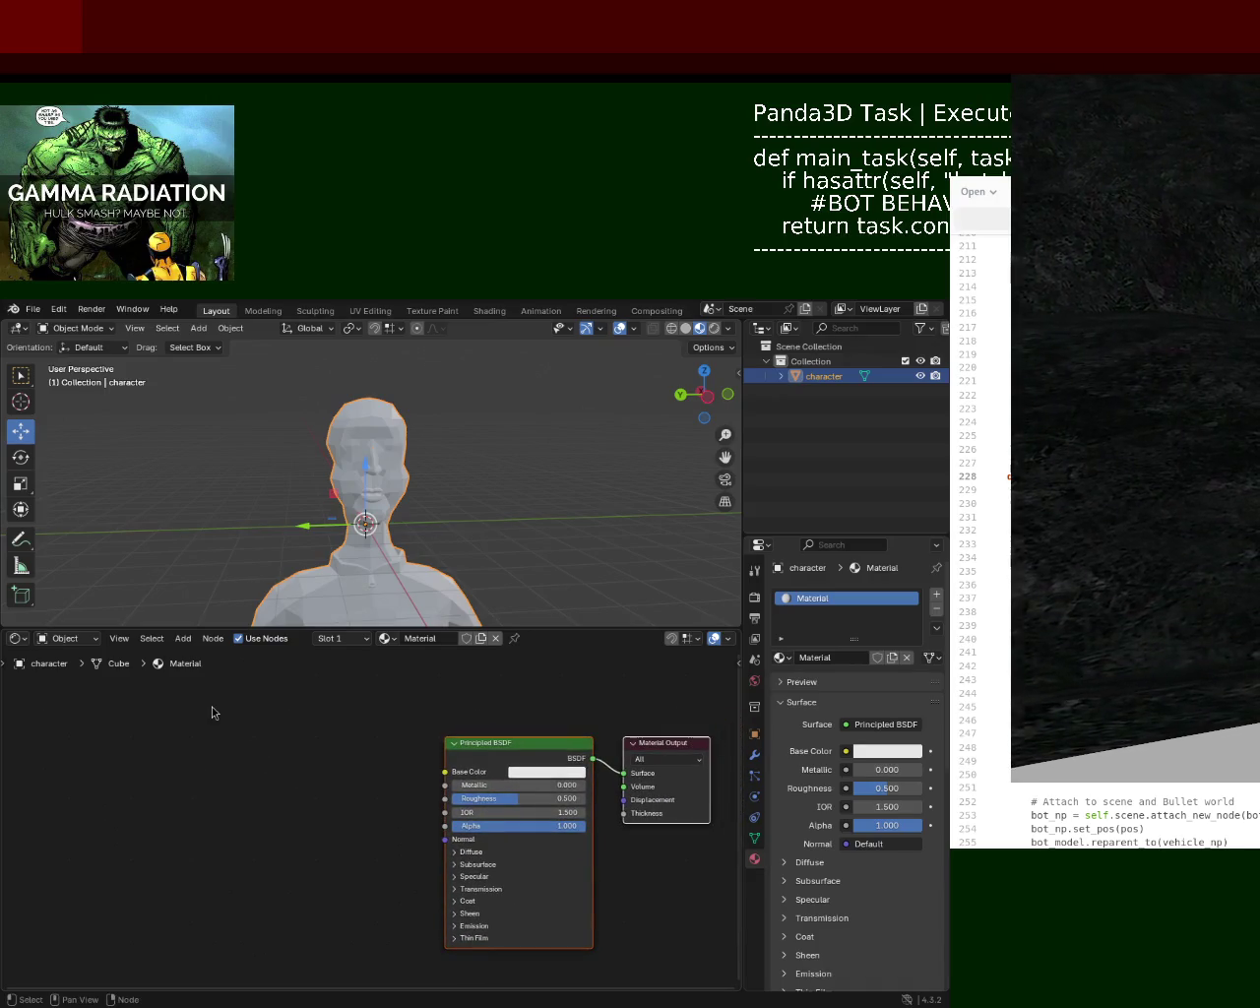
- Add an Image Texture node wired into Base Color, then enlarge the 3D view to inspect the character
{"action": "key", "text": "shift+a"}
{"action": "type", "text": "image"}
{"action": "key", "text": "Return"}
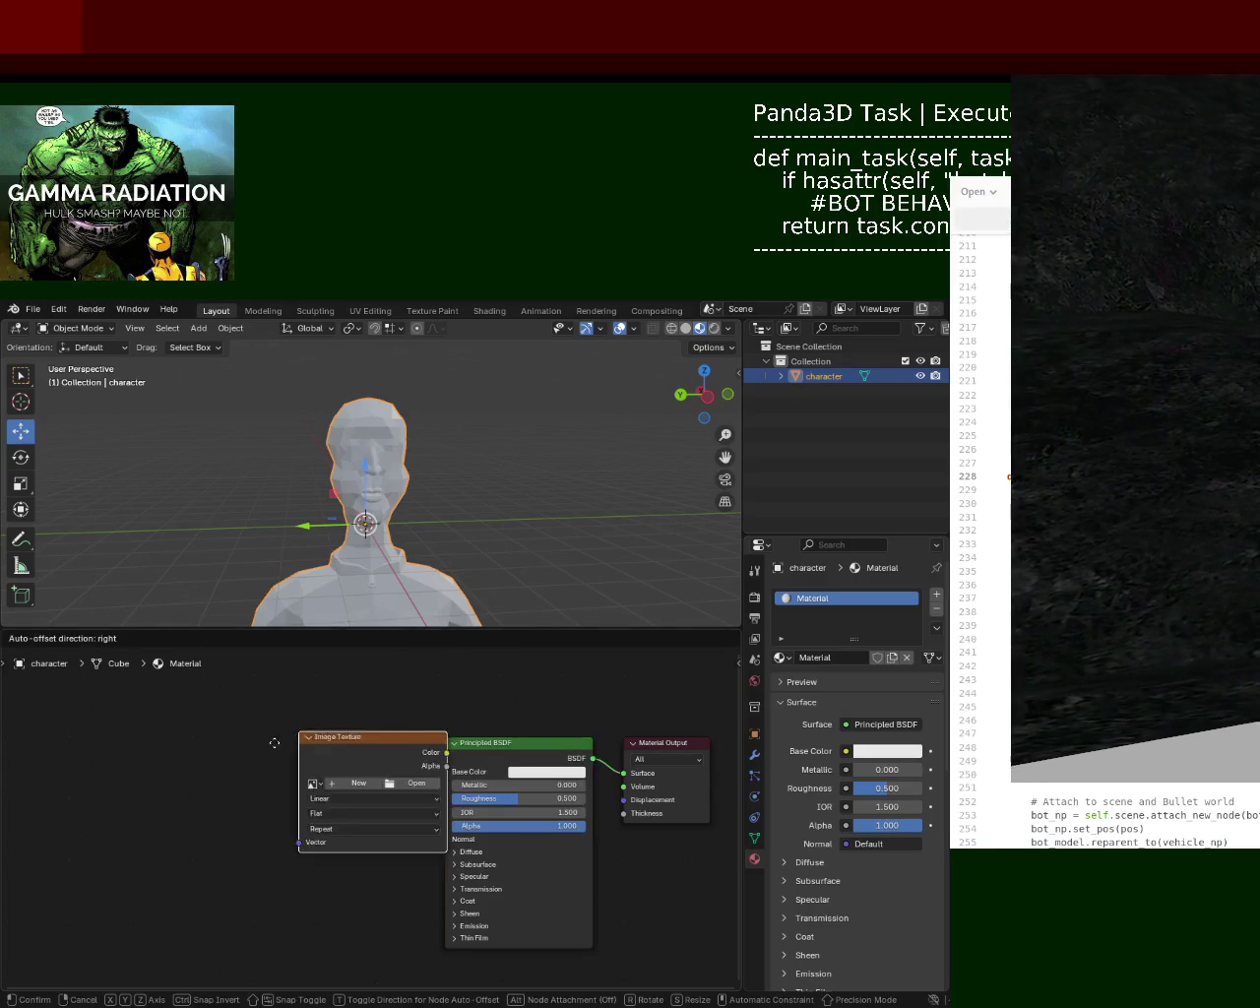
{"action": "left_click", "coordinate": [207, 799]}
{"action": "left_click_drag", "start_coordinate": [366, 815], "coordinate": [445, 772]}
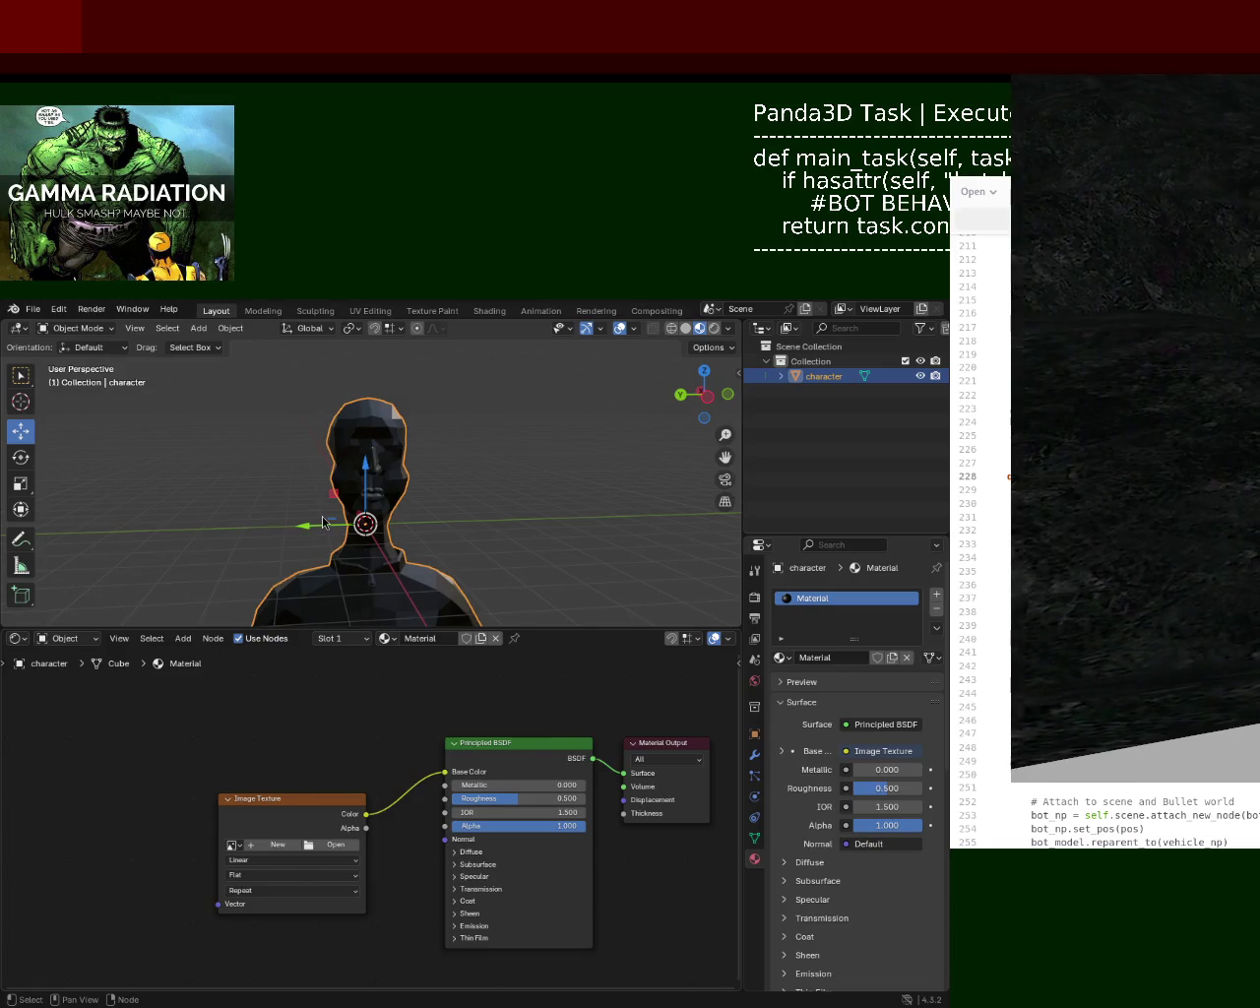
{"action": "mouse_move", "coordinate": [440, 499]}
{"action": "middle_mouse_down"}
{"action": "mouse_move", "coordinate": [389, 543]}
{"action": "mouse_move", "coordinate": [528, 613]}
{"action": "middle_mouse_up"}
{"action": "left_click_drag", "start_coordinate": [542, 631], "coordinate": [543, 835]}
{"action": "mouse_move", "coordinate": [551, 689]}
{"action": "middle_mouse_down"}
{"action": "mouse_move", "coordinate": [573, 618]}
{"action": "mouse_move", "coordinate": [472, 554]}
{"action": "mouse_move", "coordinate": [403, 579]}
{"action": "middle_mouse_up"}
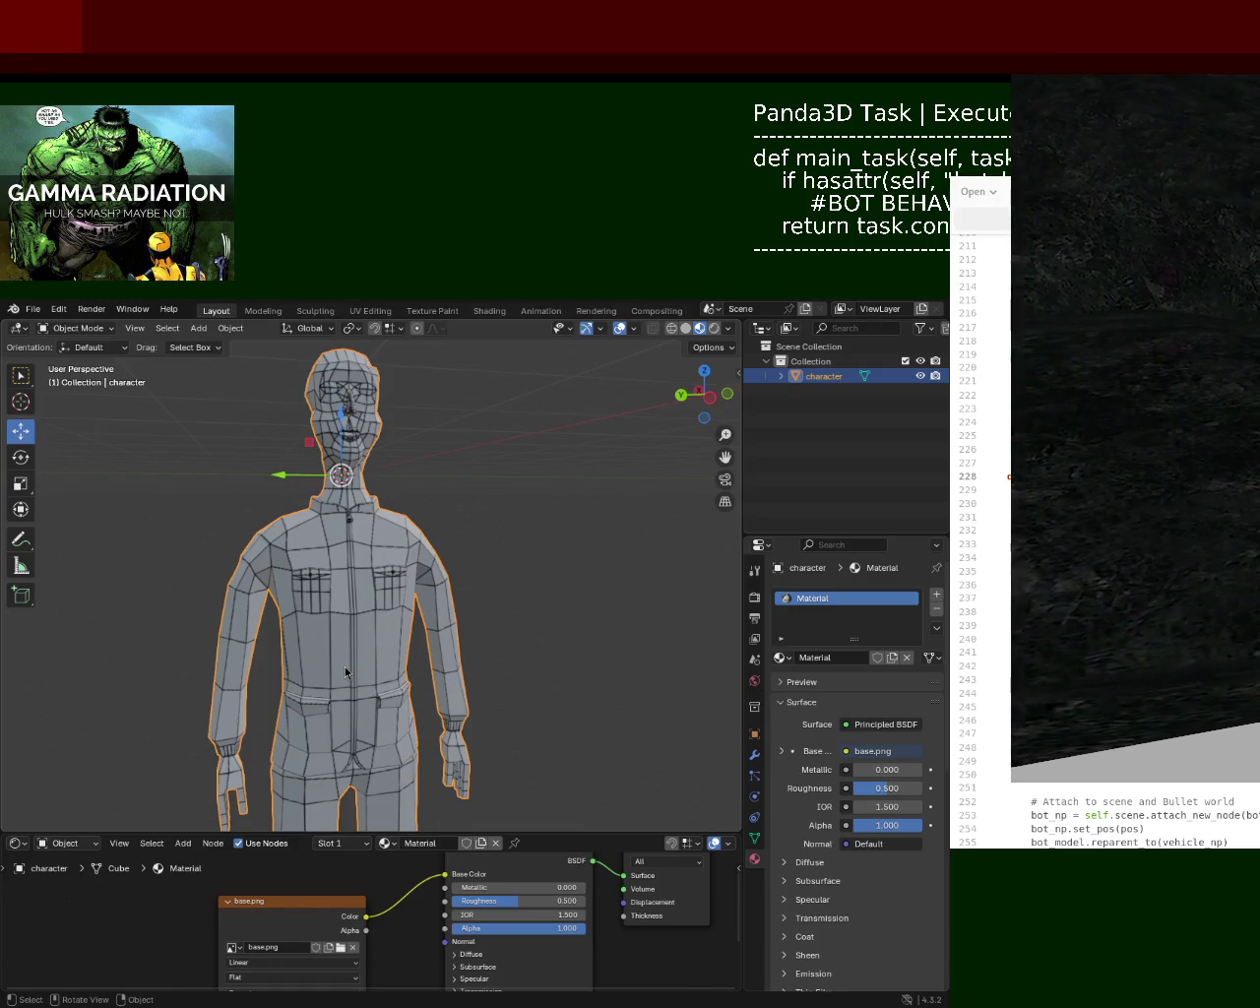
- Check the texture on the chest pocket and save the character as bot_1.blend
{"action": "mouse_move", "coordinate": [380, 588]}
{"action": "middle_mouse_down", "text": "ctrl"}
{"action": "mouse_move", "coordinate": [374, 511]}
{"action": "mouse_move", "coordinate": [402, 501]}
{"action": "middle_mouse_up", "text": "ctrl"}
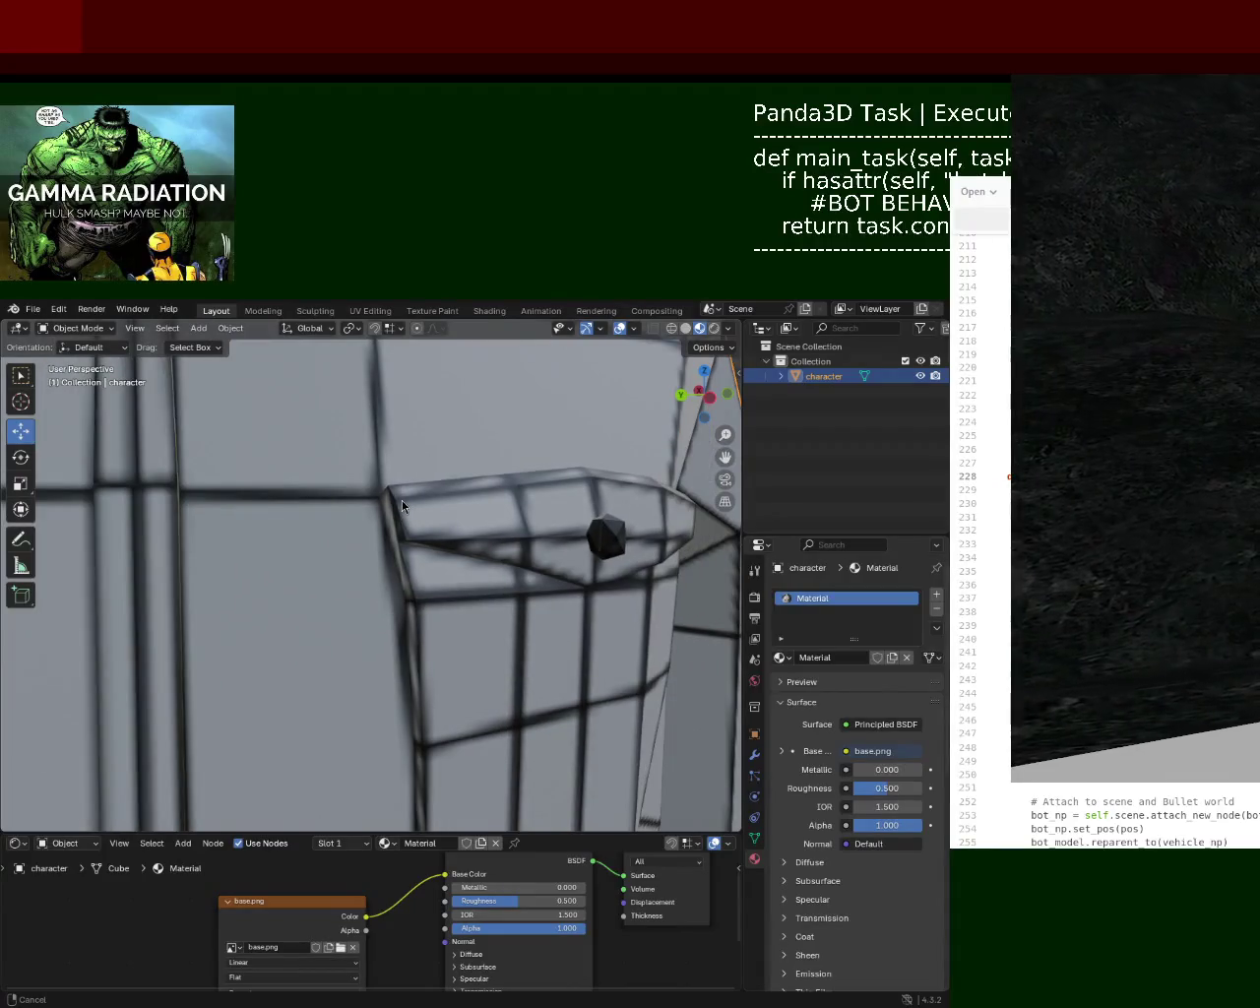
{"action": "mouse_move", "coordinate": [403, 501]}
{"action": "middle_mouse_down", "text": "ctrl"}
{"action": "mouse_move", "coordinate": [442, 692]}
{"action": "mouse_move", "coordinate": [388, 597]}
{"action": "middle_mouse_up", "text": "ctrl"}
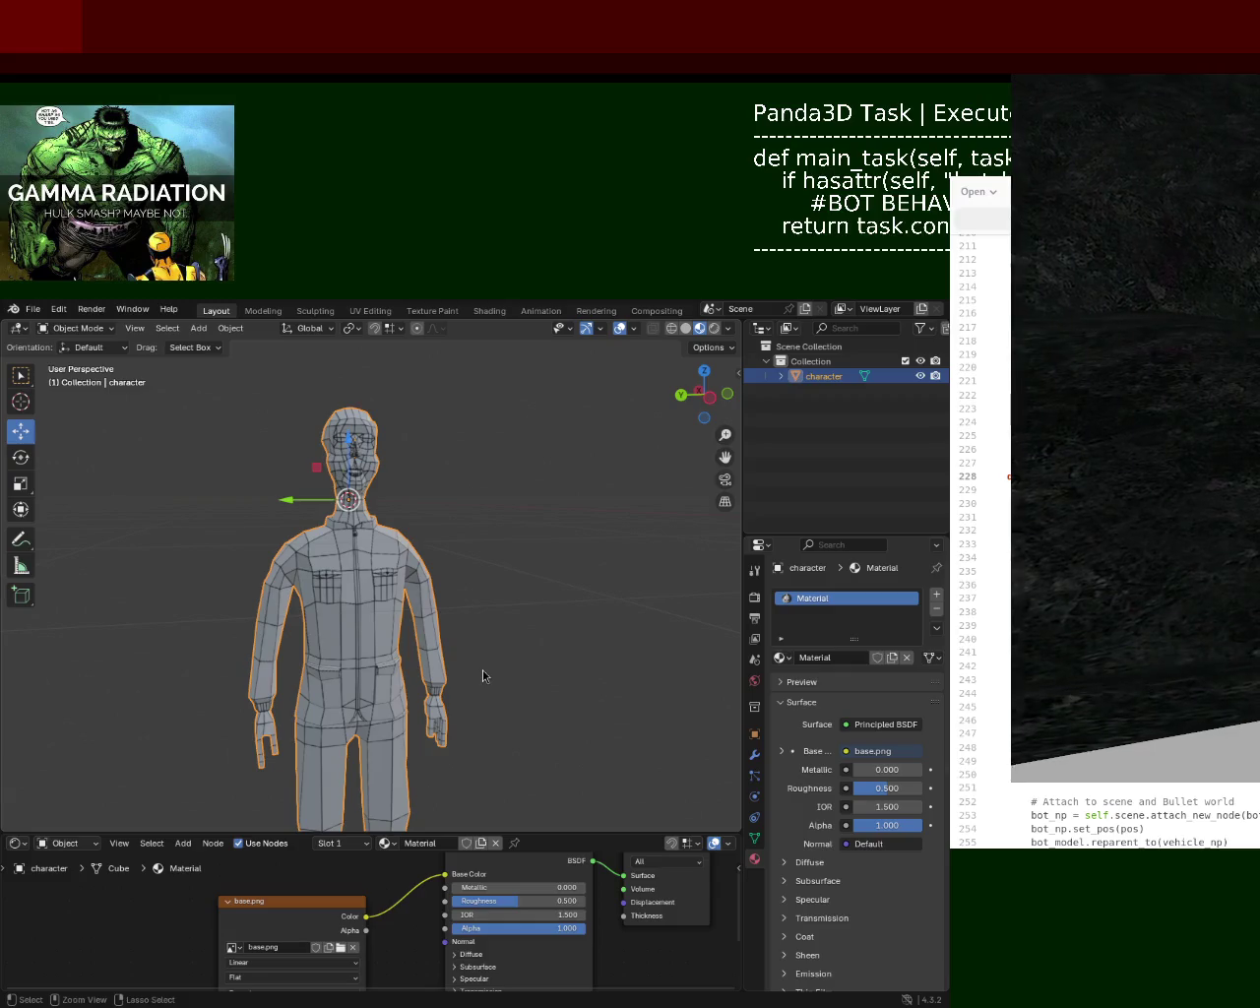
{"action": "key", "text": "ctrl+s"}
- Look at the export options, close the running game, and bring main.py to the front
{"action": "left_click", "coordinate": [35, 310]}
{"action": "key", "text": "Escape"}
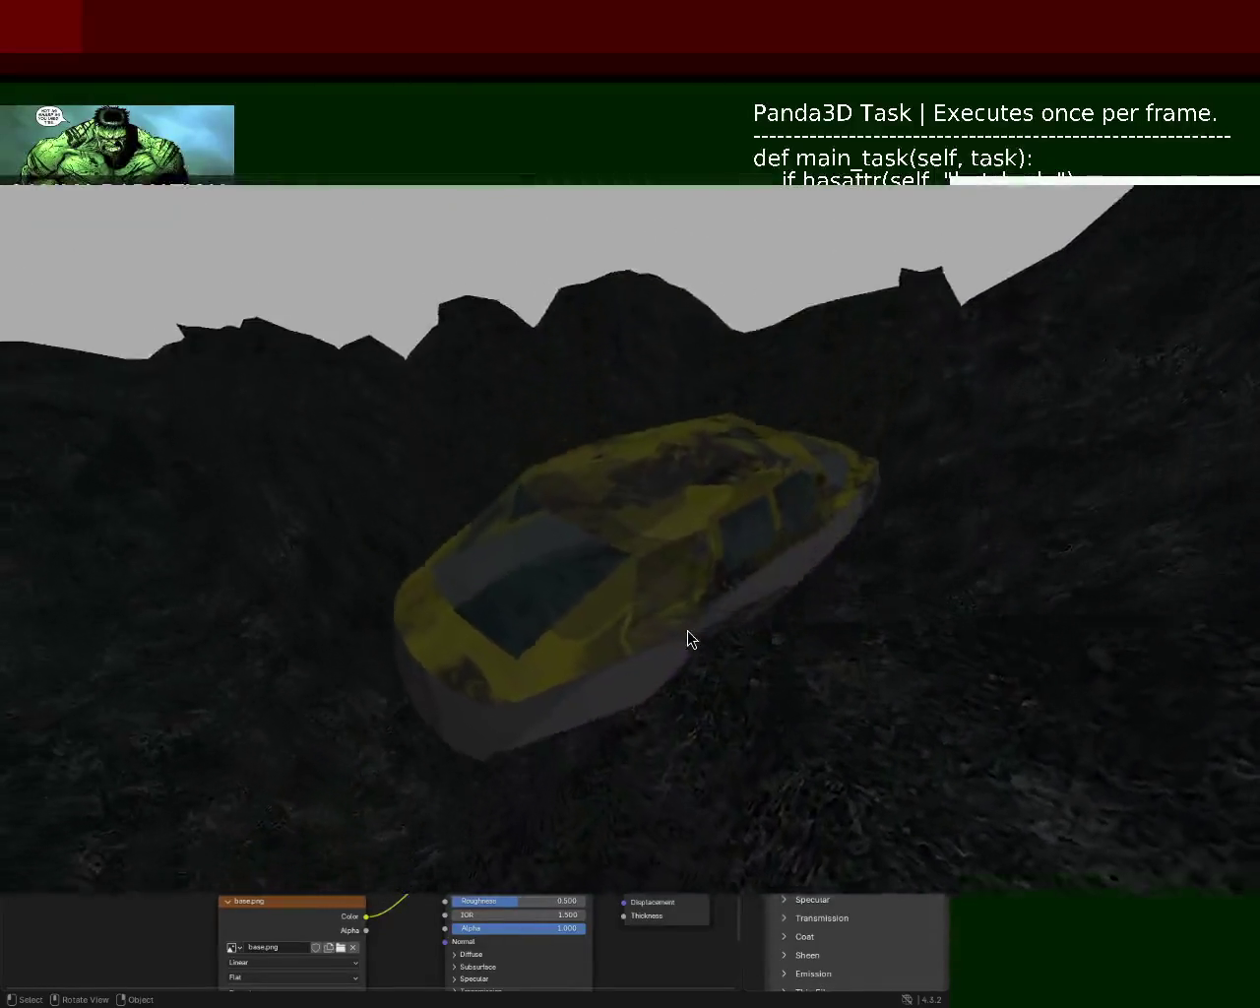
{"action": "key", "text": "alt+Tab"}
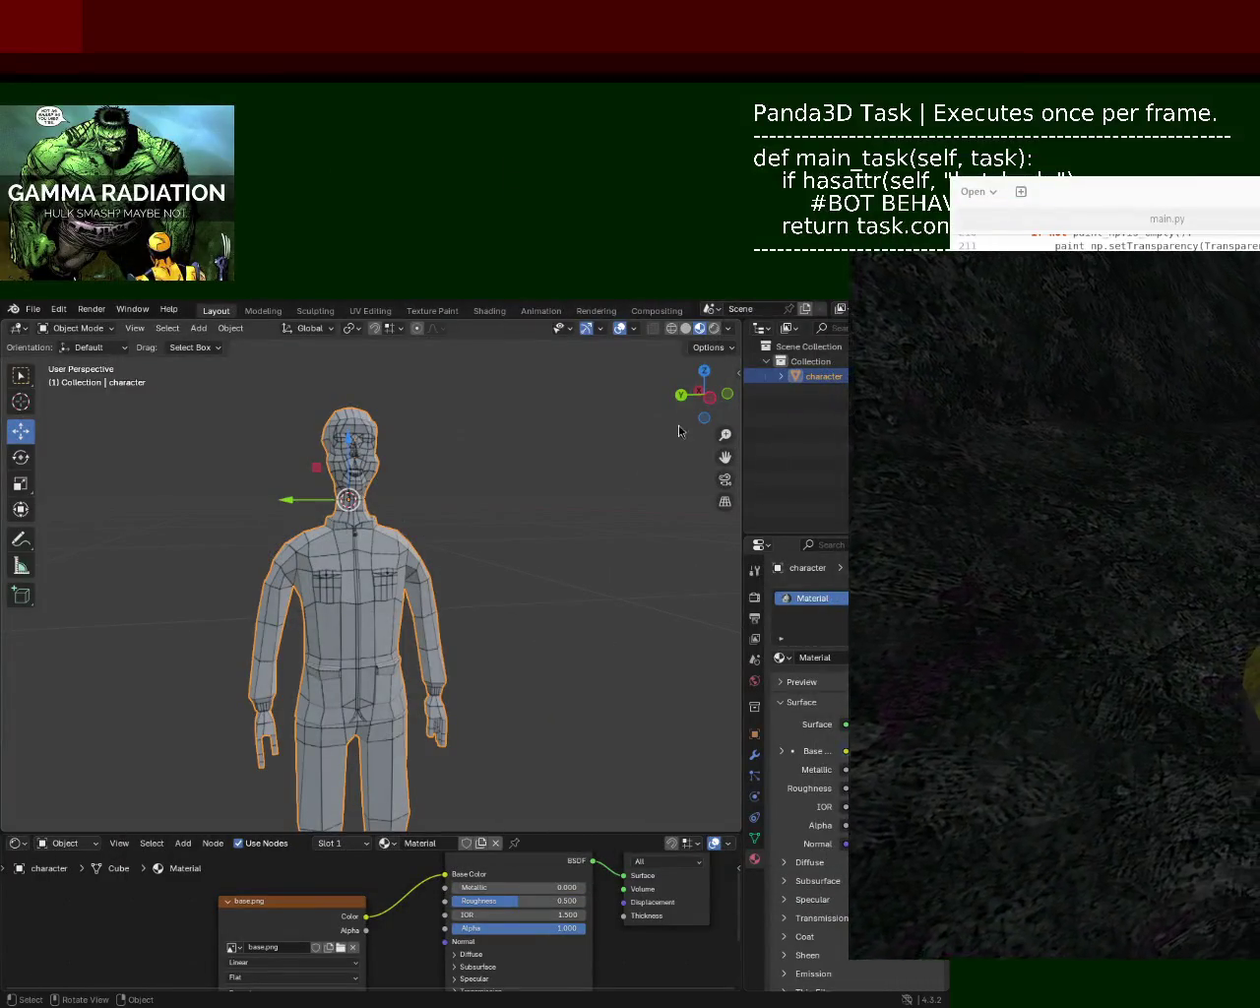
{"action": "key", "text": "alt+Tab"}
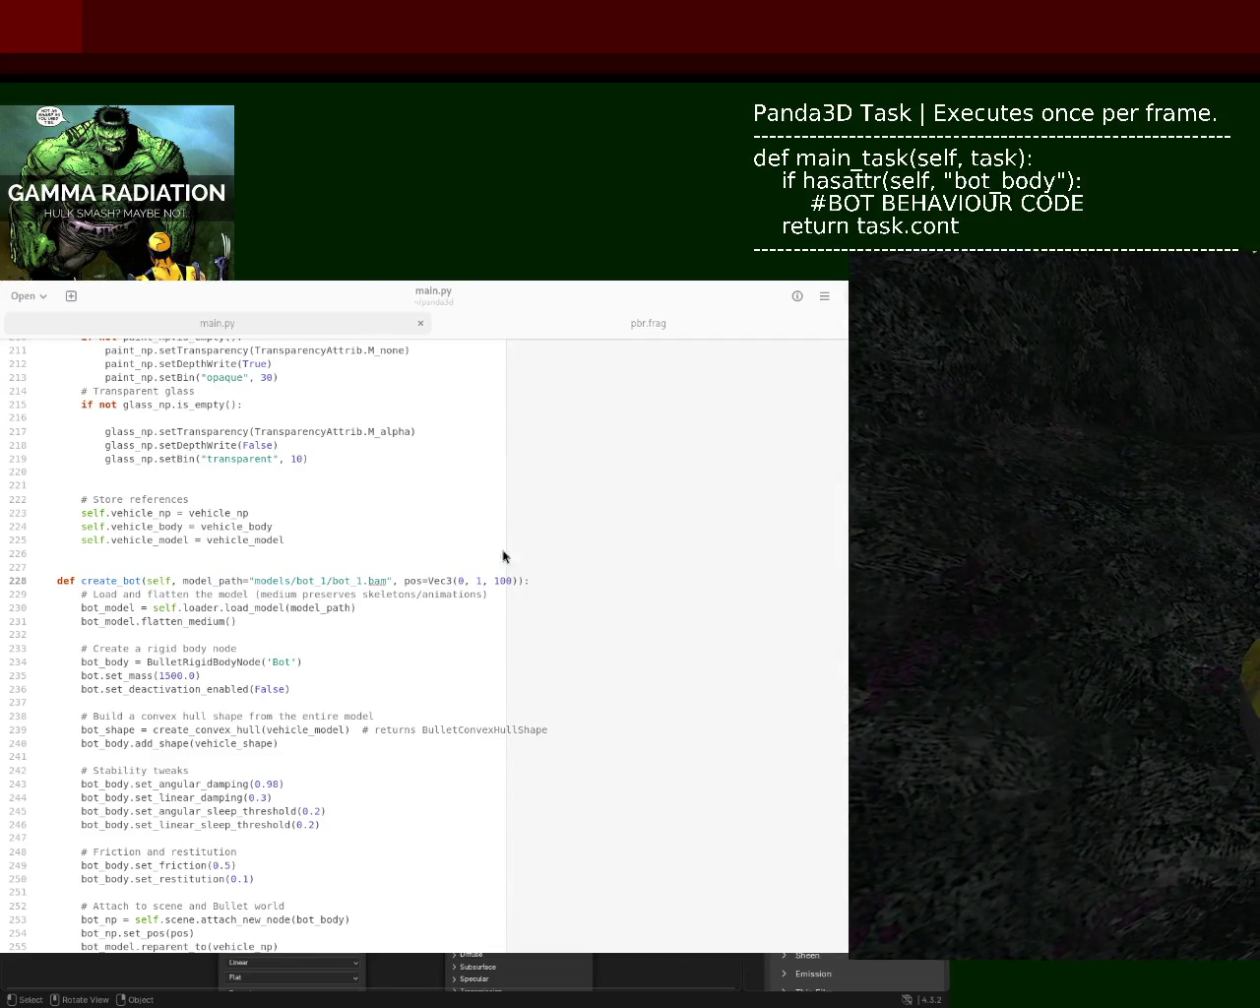
- Enlarge the code text and scroll to the self.create_vehicle() call in load_level
{"action": "key", "text": "ctrl+plus"}
{"action": "key", "text": "ctrl+plus"}
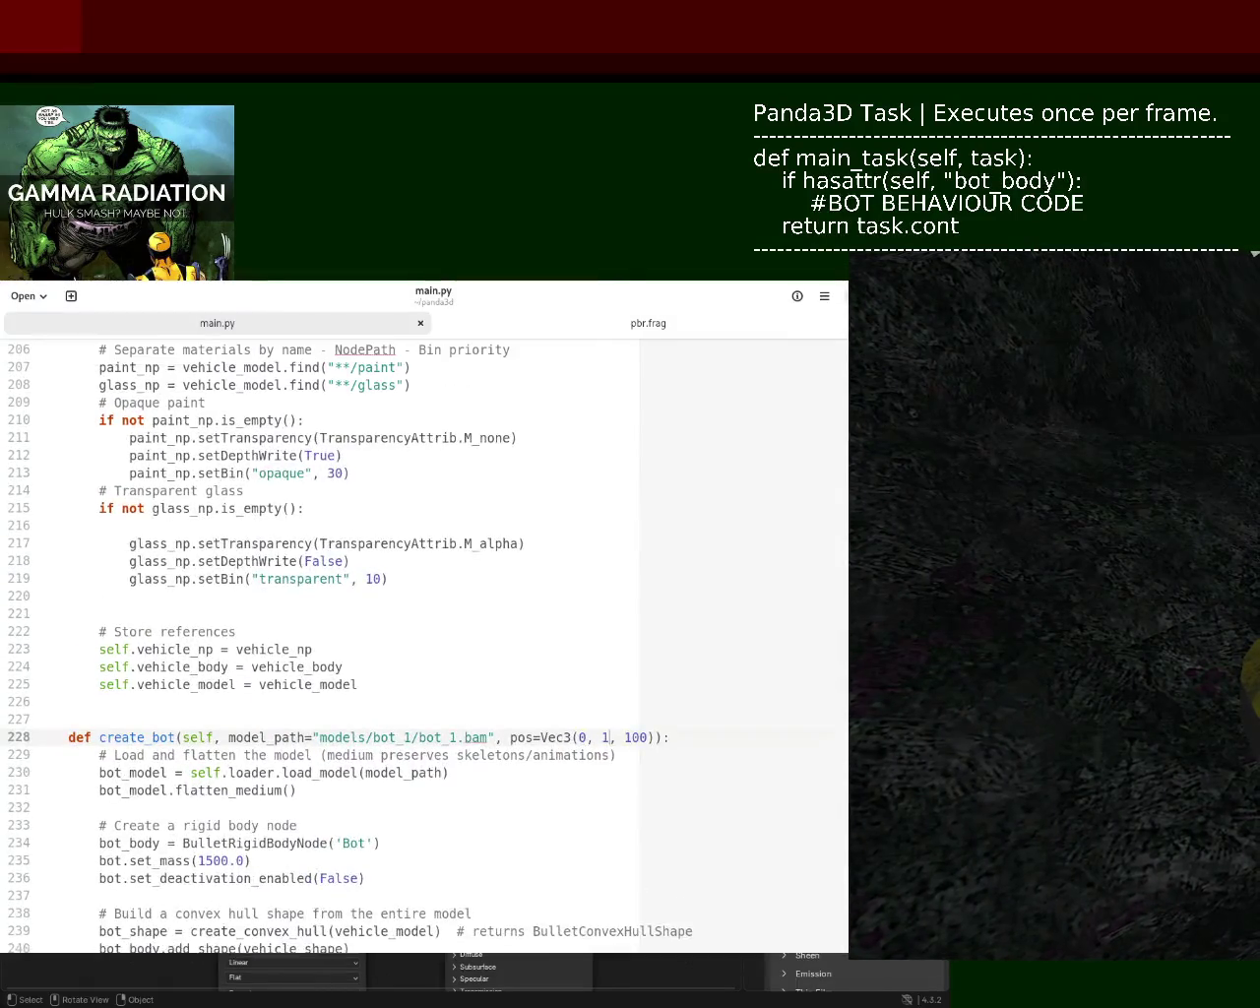
{"action": "scroll", "coordinate": [423, 640], "scroll_direction": "up", "scroll_amount": 9}
{"action": "scroll", "coordinate": [423, 640], "scroll_direction": "up", "scroll_amount": 10}
{"action": "scroll", "coordinate": [423, 640], "scroll_direction": "down", "scroll_amount": 3}
{"action": "scroll", "coordinate": [423, 639], "scroll_direction": "down", "scroll_amount": 3}
{"action": "scroll", "coordinate": [423, 640], "scroll_direction": "down", "scroll_amount": 3}
{"action": "scroll", "coordinate": [424, 640], "scroll_direction": "down", "scroll_amount": 10}
{"action": "scroll", "coordinate": [424, 639], "scroll_direction": "down", "scroll_amount": 6}
{"action": "scroll", "coordinate": [423, 639], "scroll_direction": "down", "scroll_amount": 5}
{"action": "scroll", "coordinate": [423, 640], "scroll_direction": "down", "scroll_amount": 20}
{"action": "scroll", "coordinate": [423, 639], "scroll_direction": "down", "scroll_amount": 20}
{"action": "scroll", "coordinate": [423, 640], "scroll_direction": "up", "scroll_amount": 10}
{"action": "scroll", "coordinate": [424, 640], "scroll_direction": "up", "scroll_amount": 1}
{"action": "scroll", "coordinate": [423, 639], "scroll_direction": "down", "scroll_amount": 6}
{"action": "scroll", "coordinate": [423, 640], "scroll_direction": "down", "scroll_amount": 1}
{"action": "scroll", "coordinate": [424, 640], "scroll_direction": "up", "scroll_amount": 11}
{"action": "scroll", "coordinate": [424, 640], "scroll_direction": "up", "scroll_amount": 6}
{"action": "scroll", "coordinate": [423, 640], "scroll_direction": "up", "scroll_amount": 4}
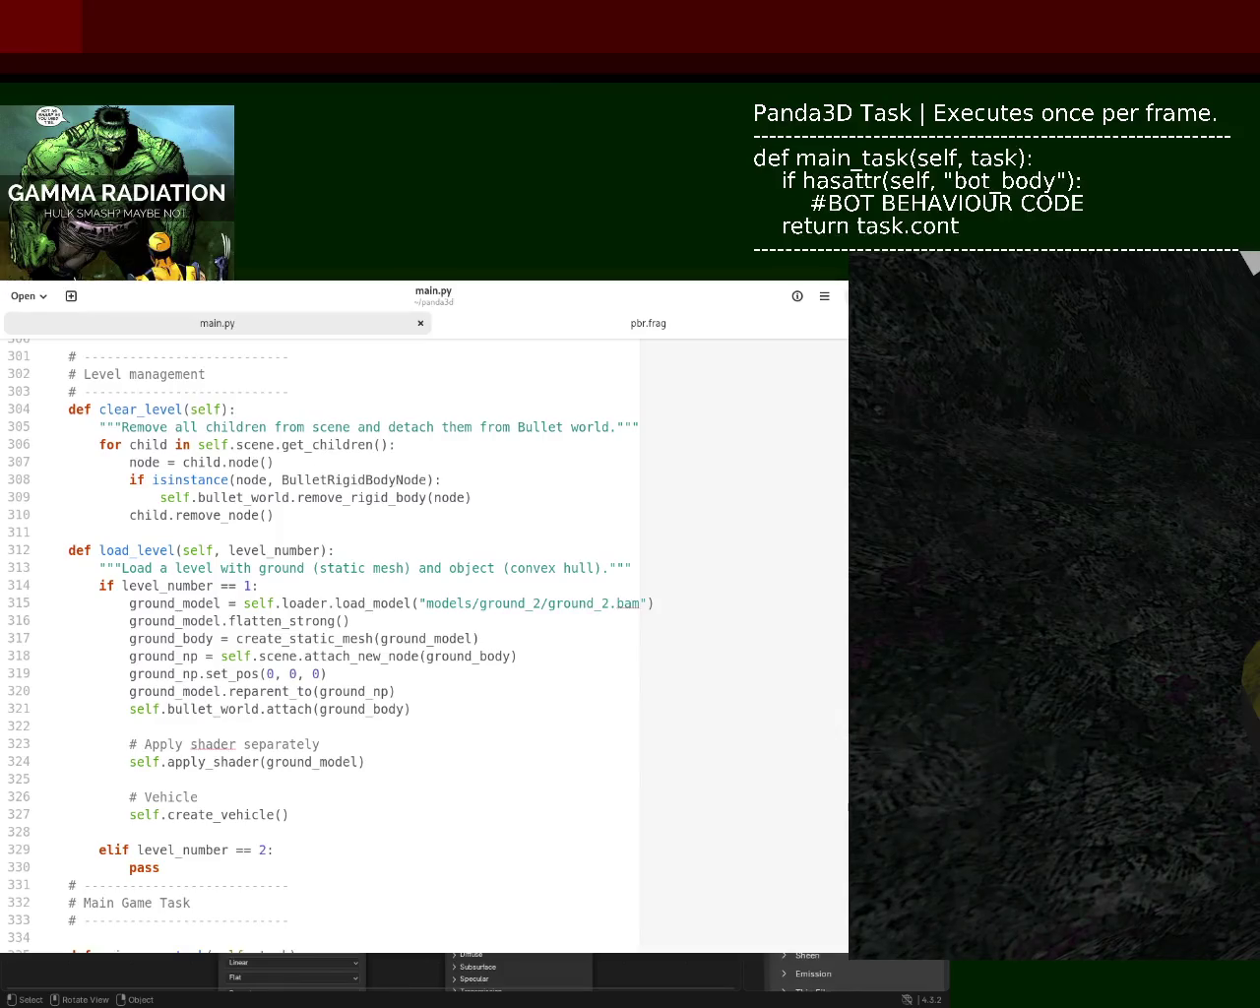
- Duplicate line 327 as a correctly indented self.create_bot() call on line 328 and save main.py
{"action": "triple_click", "coordinate": [294, 820]}
{"action": "left_click", "coordinate": [339, 815]}
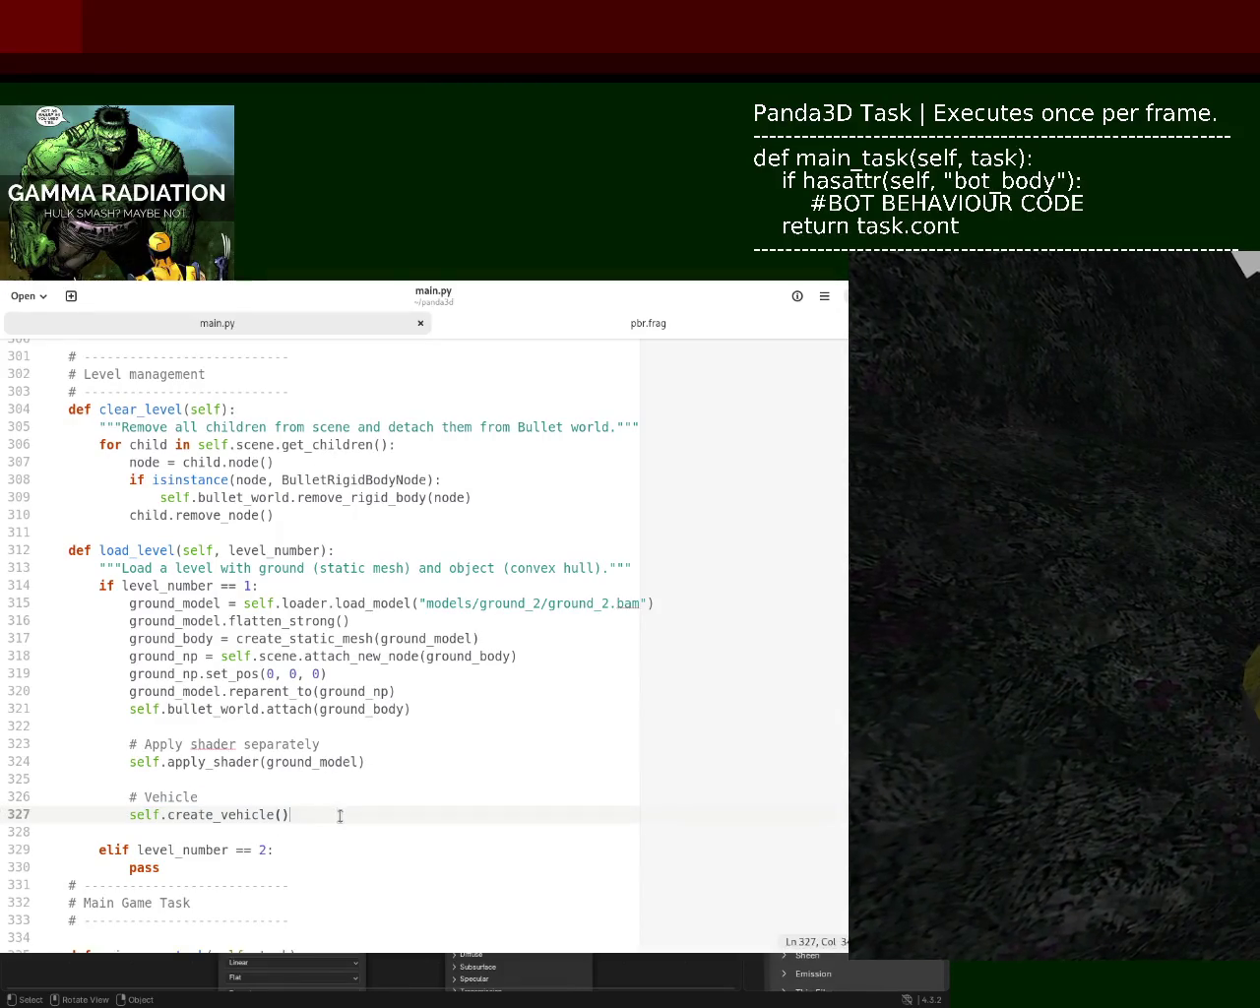
{"action": "key", "text": "Return"}
{"action": "type", "text": "self.create_vehicle()"}
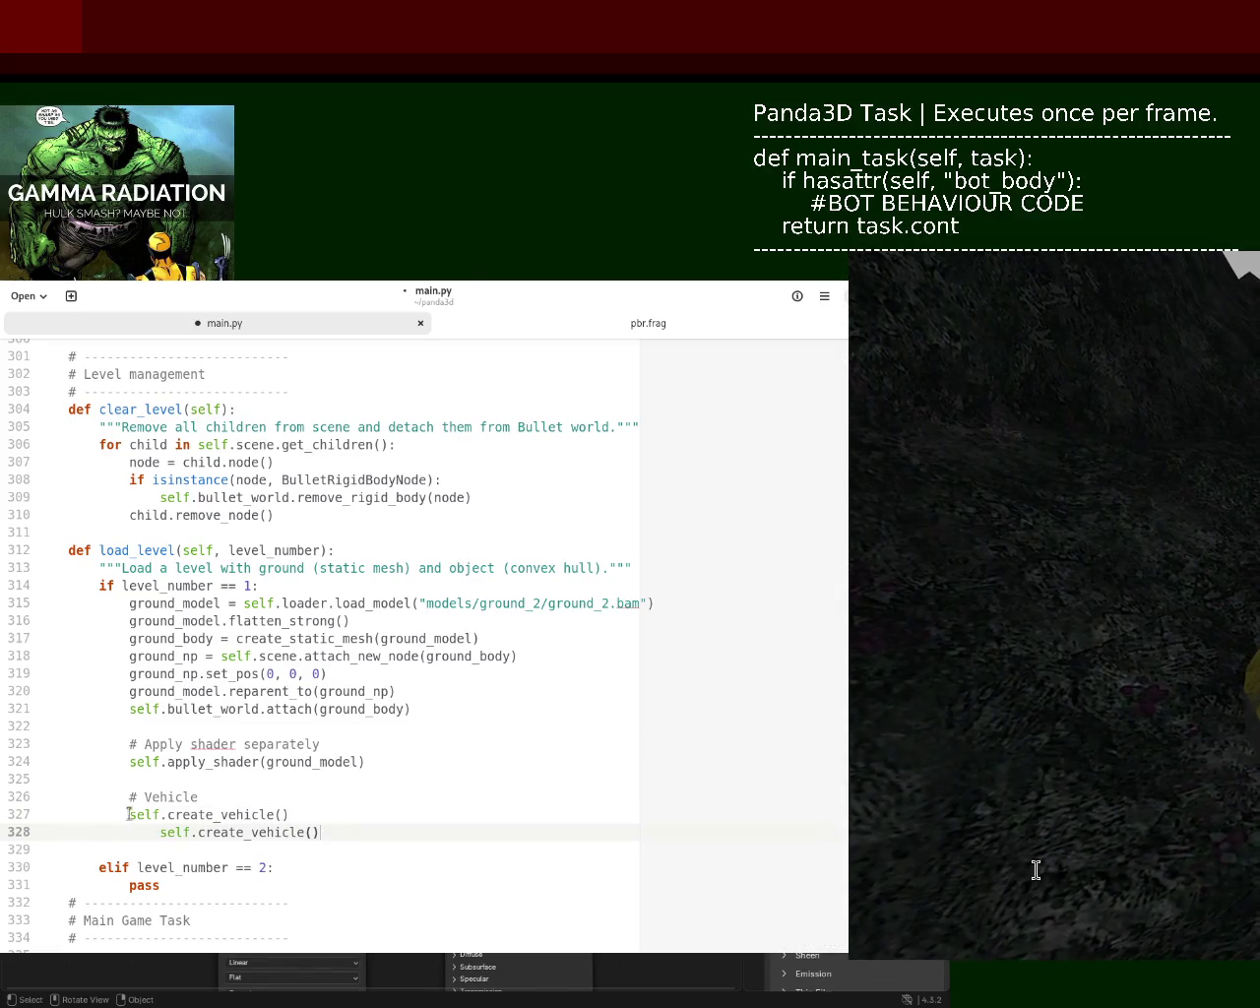
{"action": "left_click_drag", "start_coordinate": [162, 833], "coordinate": [3, 831]}
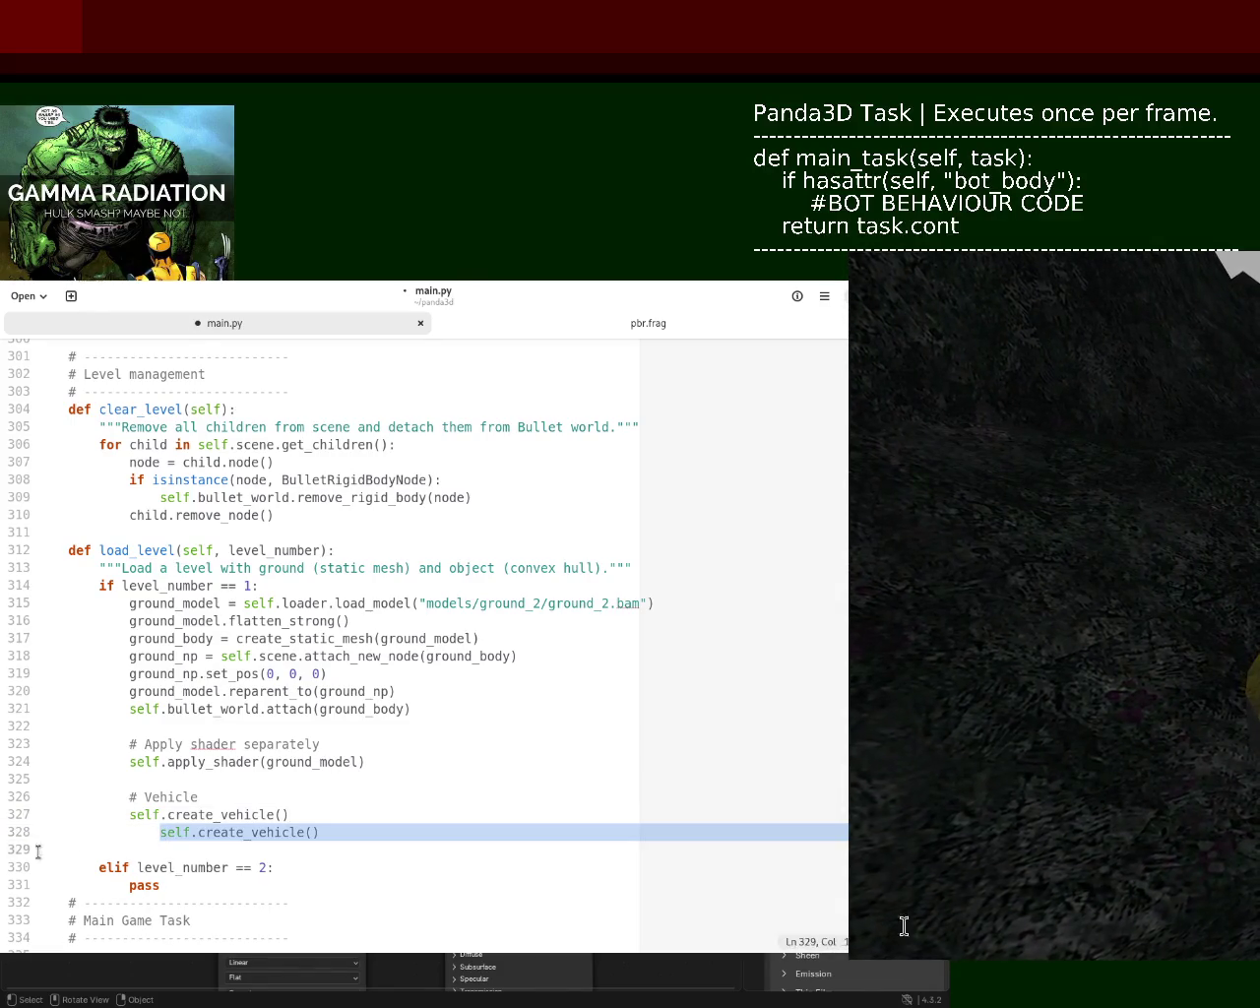
{"action": "key", "text": "BackSpace"}
{"action": "key", "text": "Tab"}
{"action": "key", "text": "Tab"}
{"action": "key", "text": "Tab"}
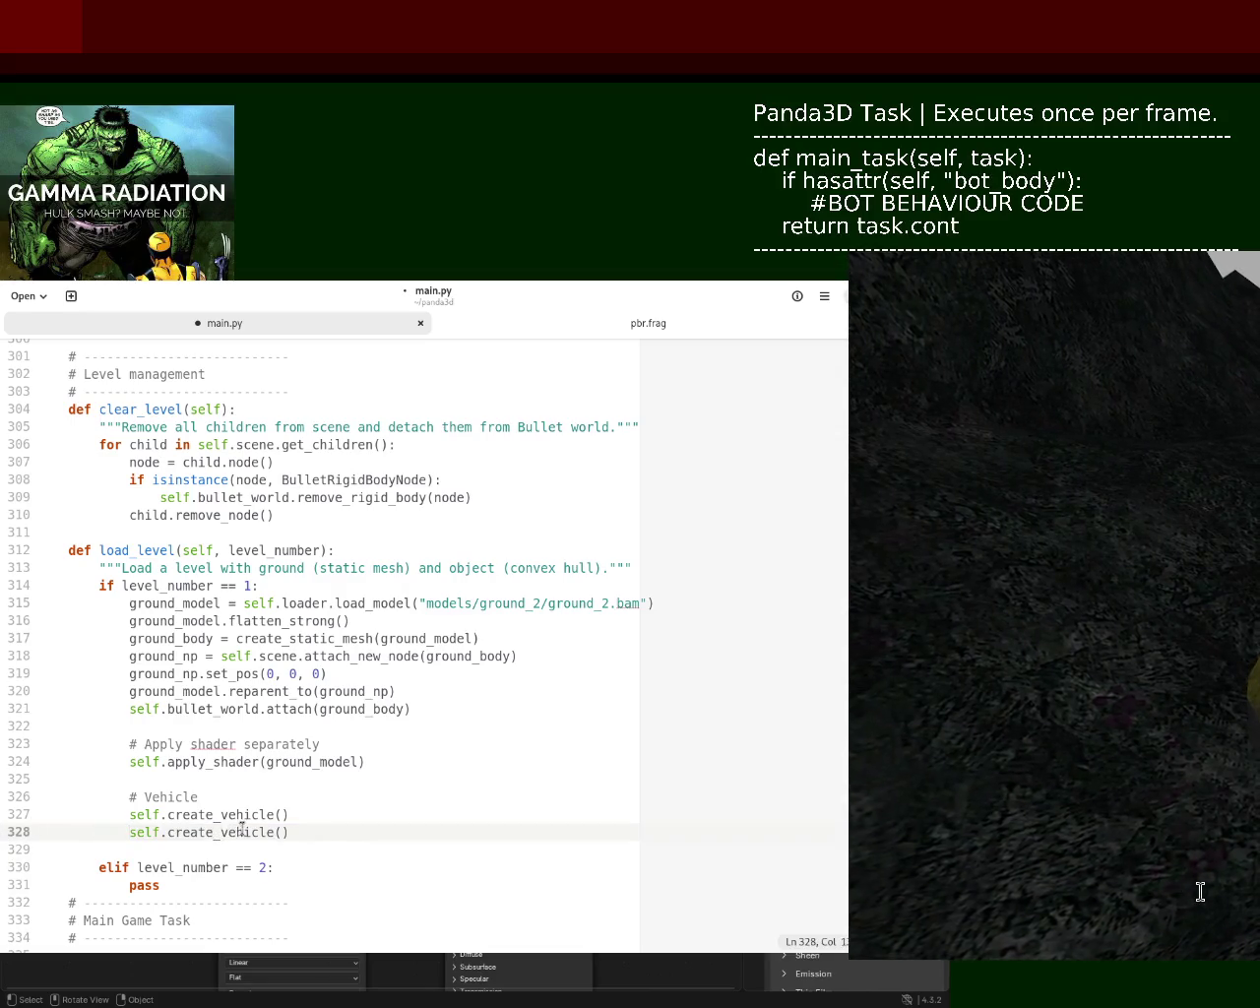
{"action": "left_click_drag", "start_coordinate": [220, 833], "coordinate": [264, 832]}
{"action": "key", "text": "shift+Right"}
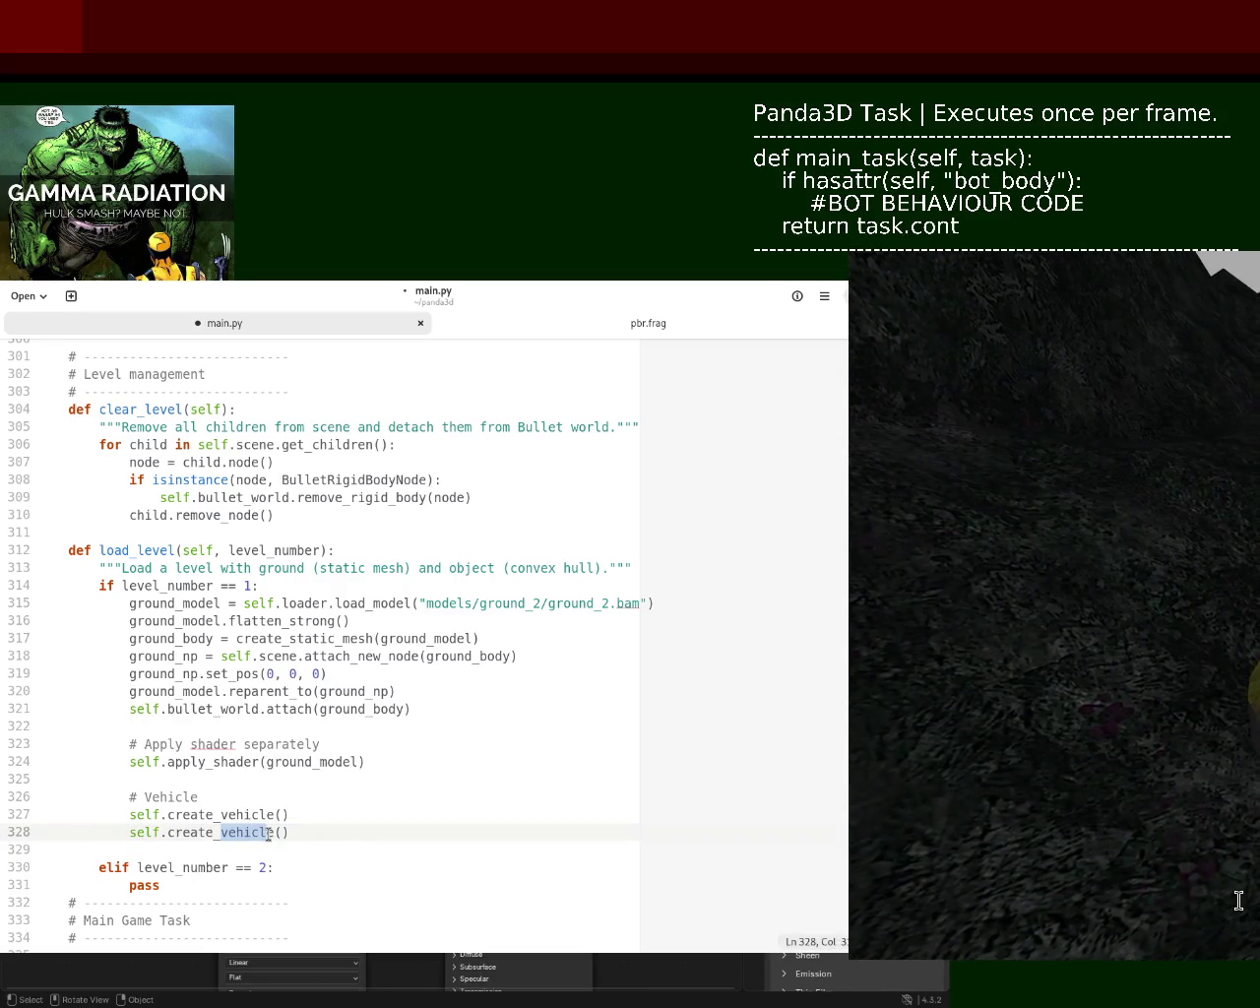
{"action": "type", "text": "bot"}
{"action": "key", "text": "ctrl+s"}
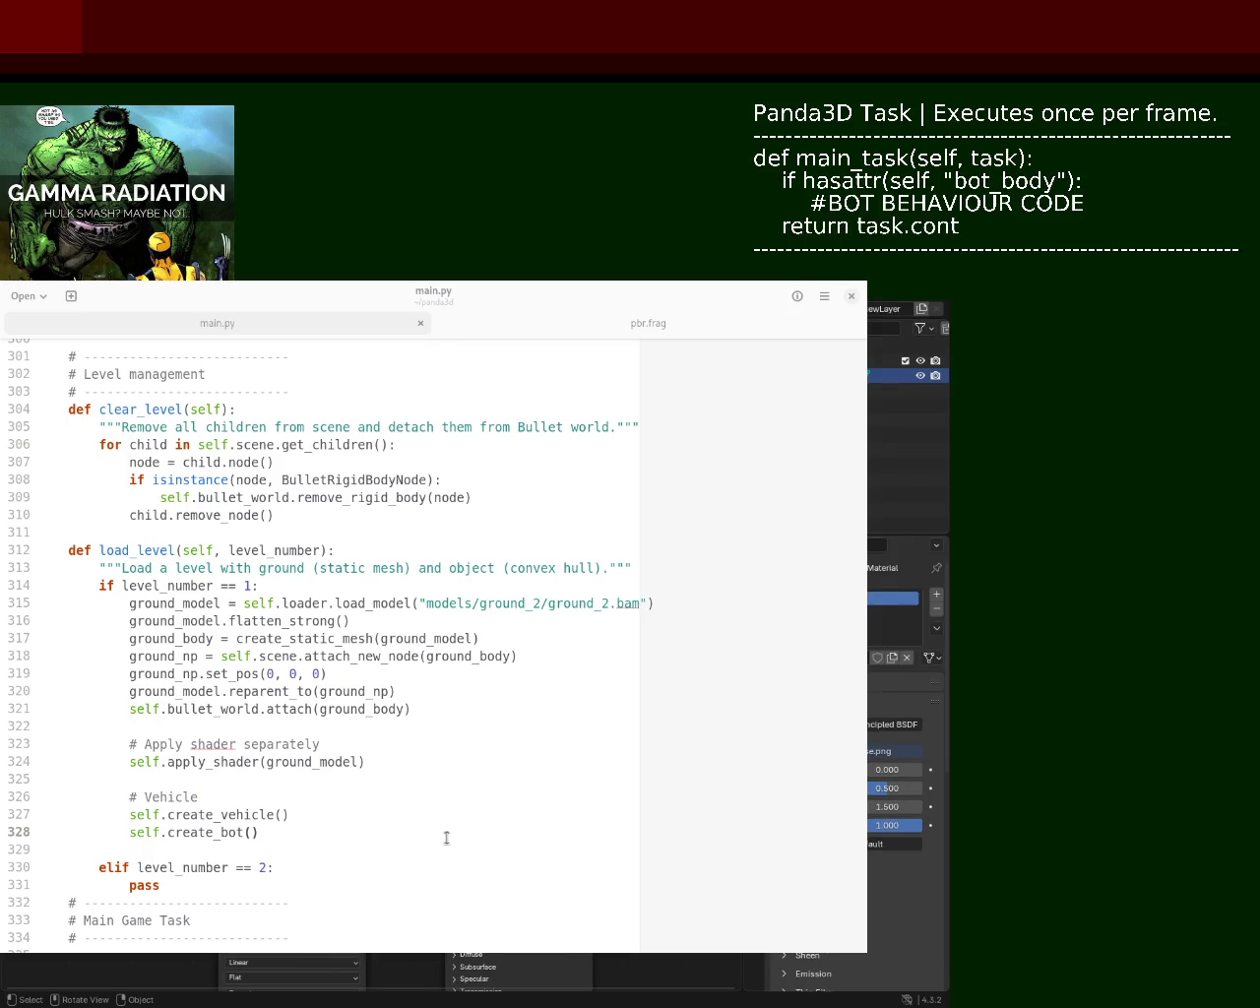
- Review the bot creation code, selecting bot_shape on line 239 and bot_model on line 230
{"action": "mouse_move", "coordinate": [862, 802]}
{"action": "left_mouse_down"}
{"action": "mouse_move", "coordinate": [866, 417]}
{"action": "mouse_move", "coordinate": [868, 695]}
{"action": "left_mouse_up"}
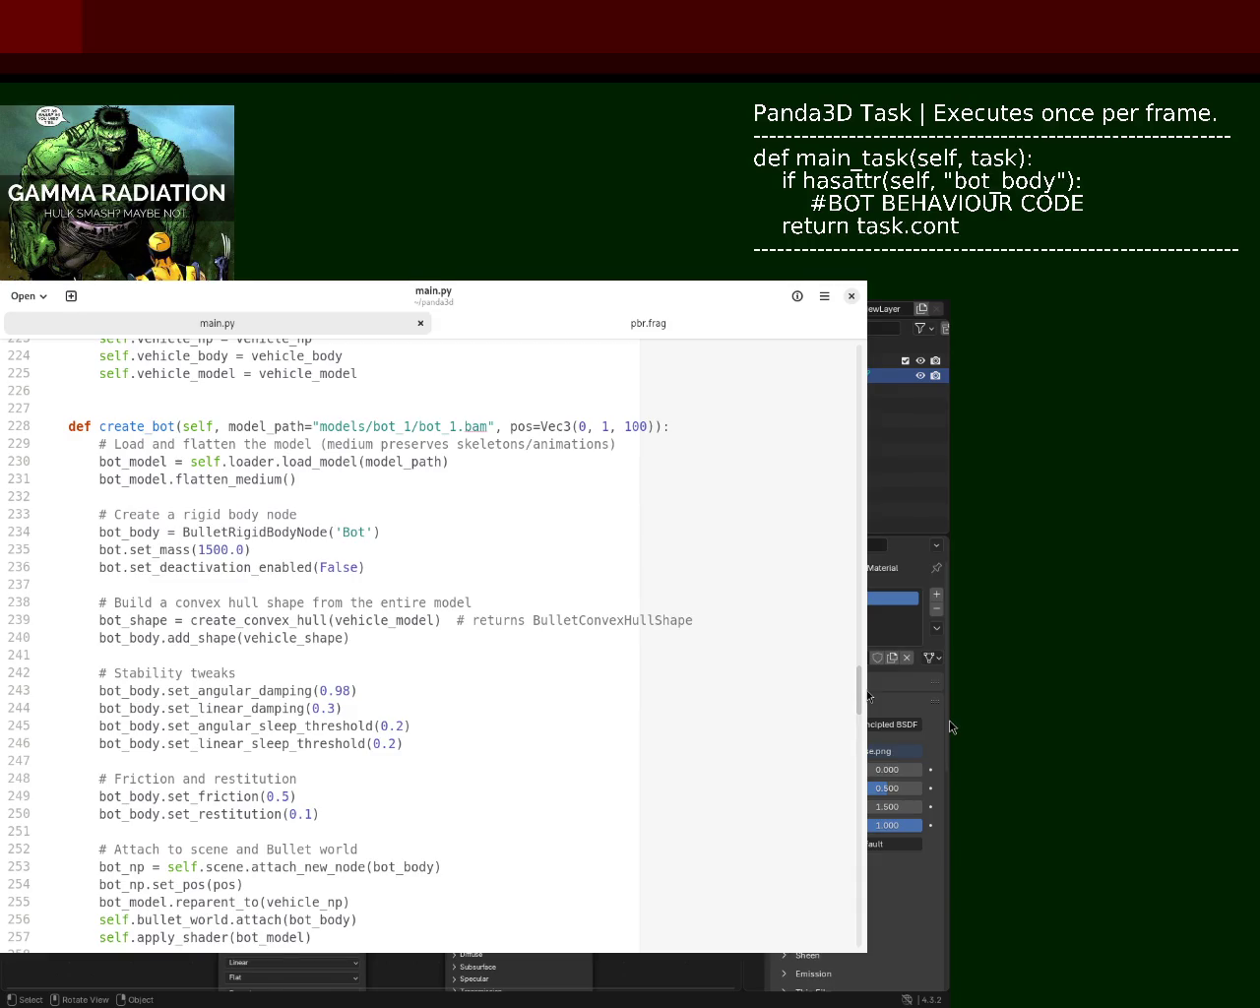
{"action": "left_click_drag", "start_coordinate": [868, 696], "coordinate": [868, 618]}
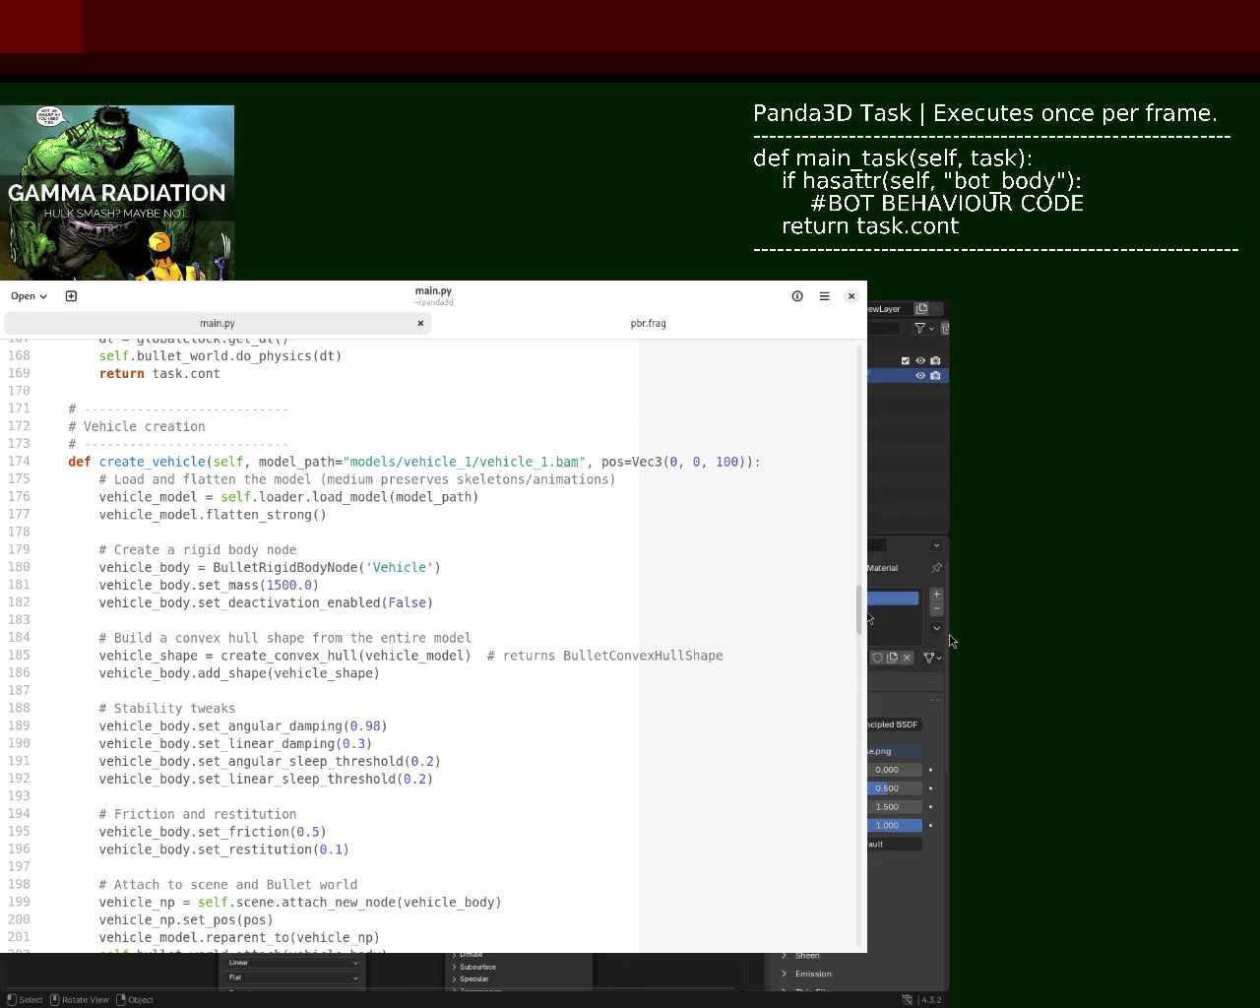
{"action": "scroll", "coordinate": [868, 618], "scroll_direction": "down", "scroll_amount": 1}
{"action": "left_click_drag", "start_coordinate": [868, 617], "coordinate": [868, 629]}
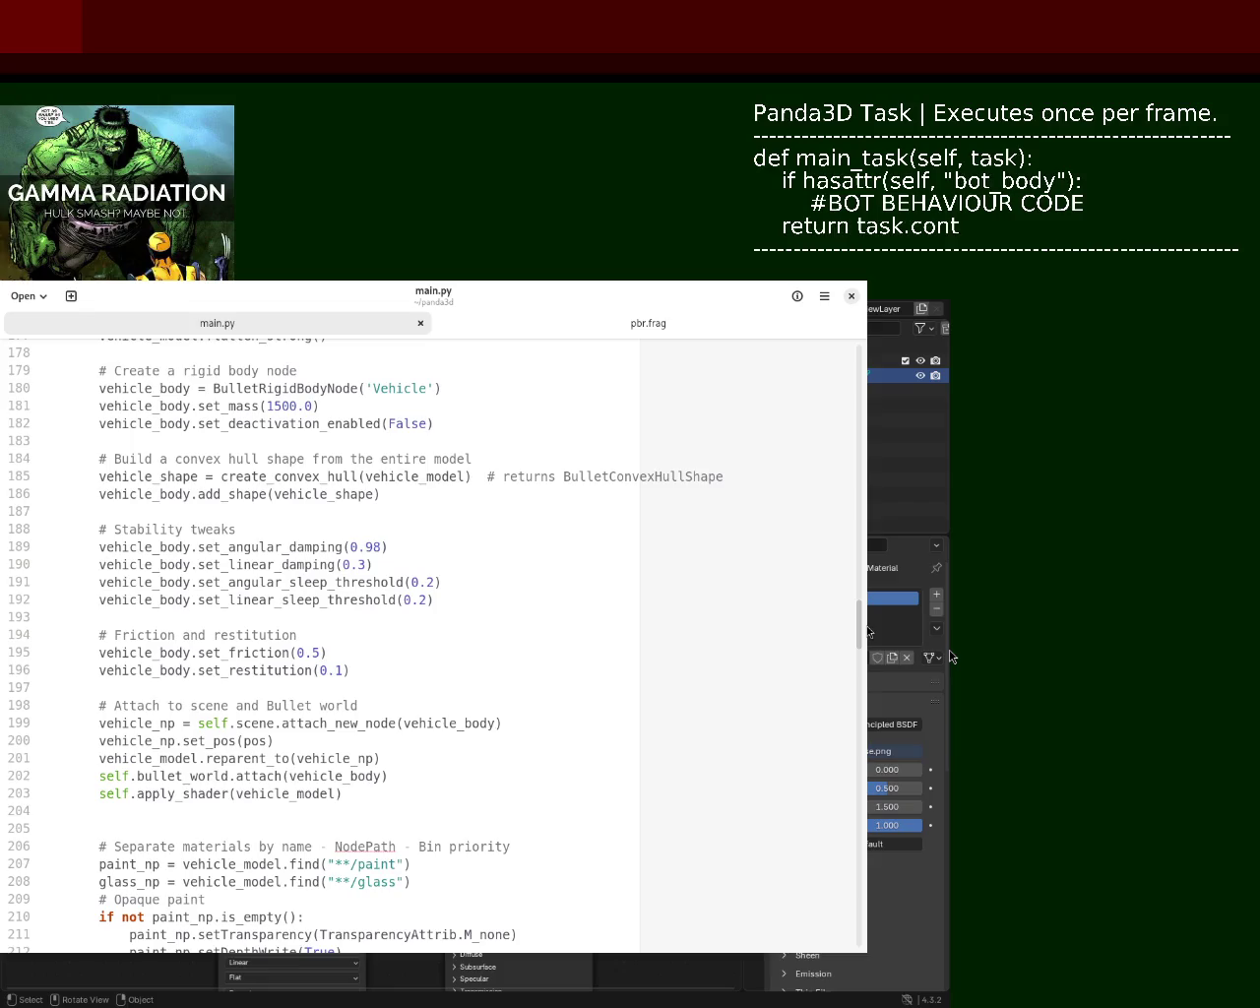
{"action": "scroll", "coordinate": [868, 630], "scroll_direction": "up", "scroll_amount": 1}
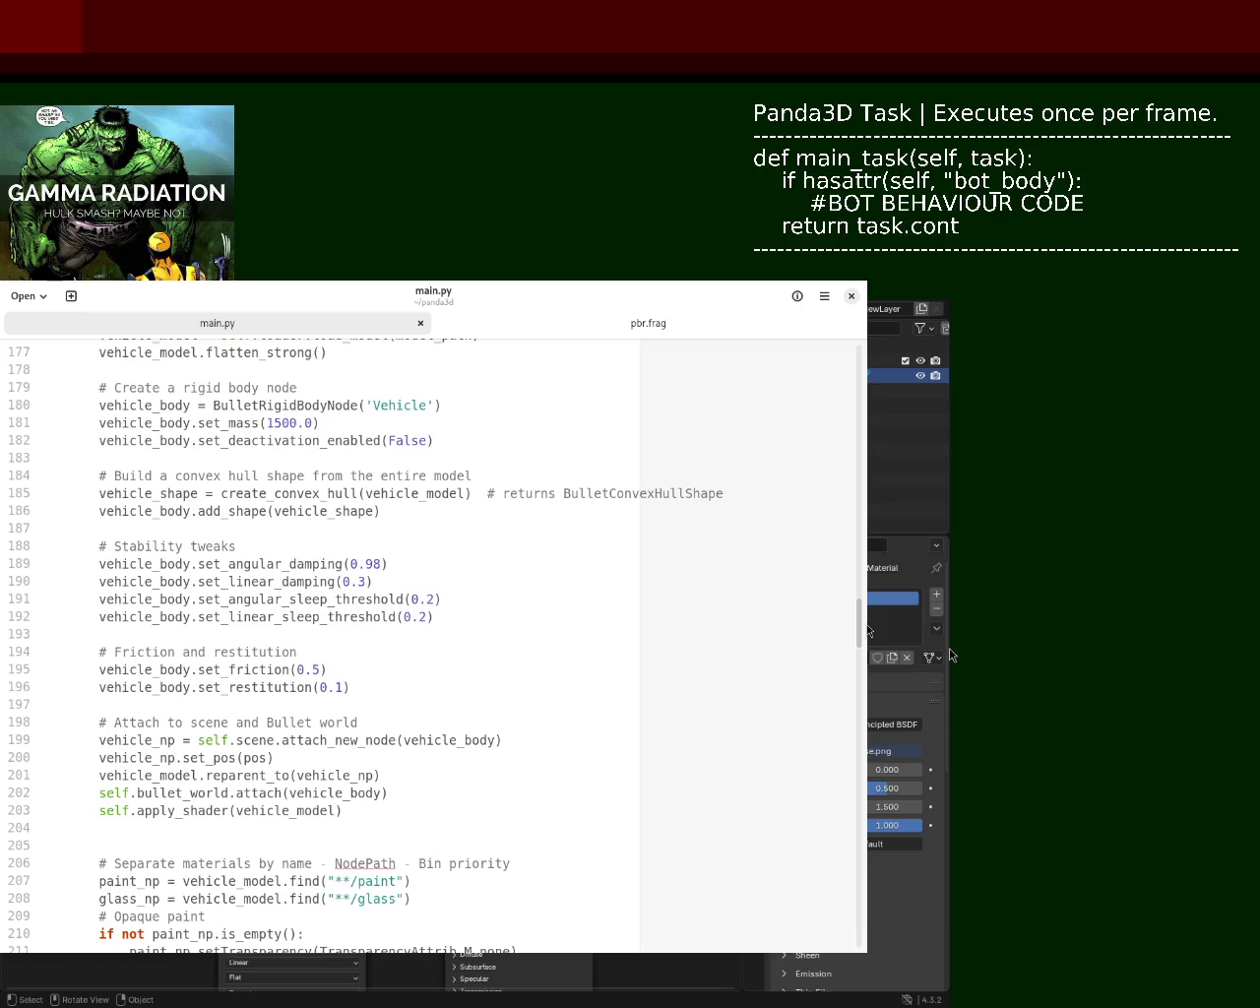
{"action": "mouse_move", "coordinate": [868, 630]}
{"action": "left_mouse_down"}
{"action": "mouse_move", "coordinate": [866, 805]}
{"action": "mouse_move", "coordinate": [867, 673]}
{"action": "mouse_move", "coordinate": [867, 686]}
{"action": "left_mouse_up"}
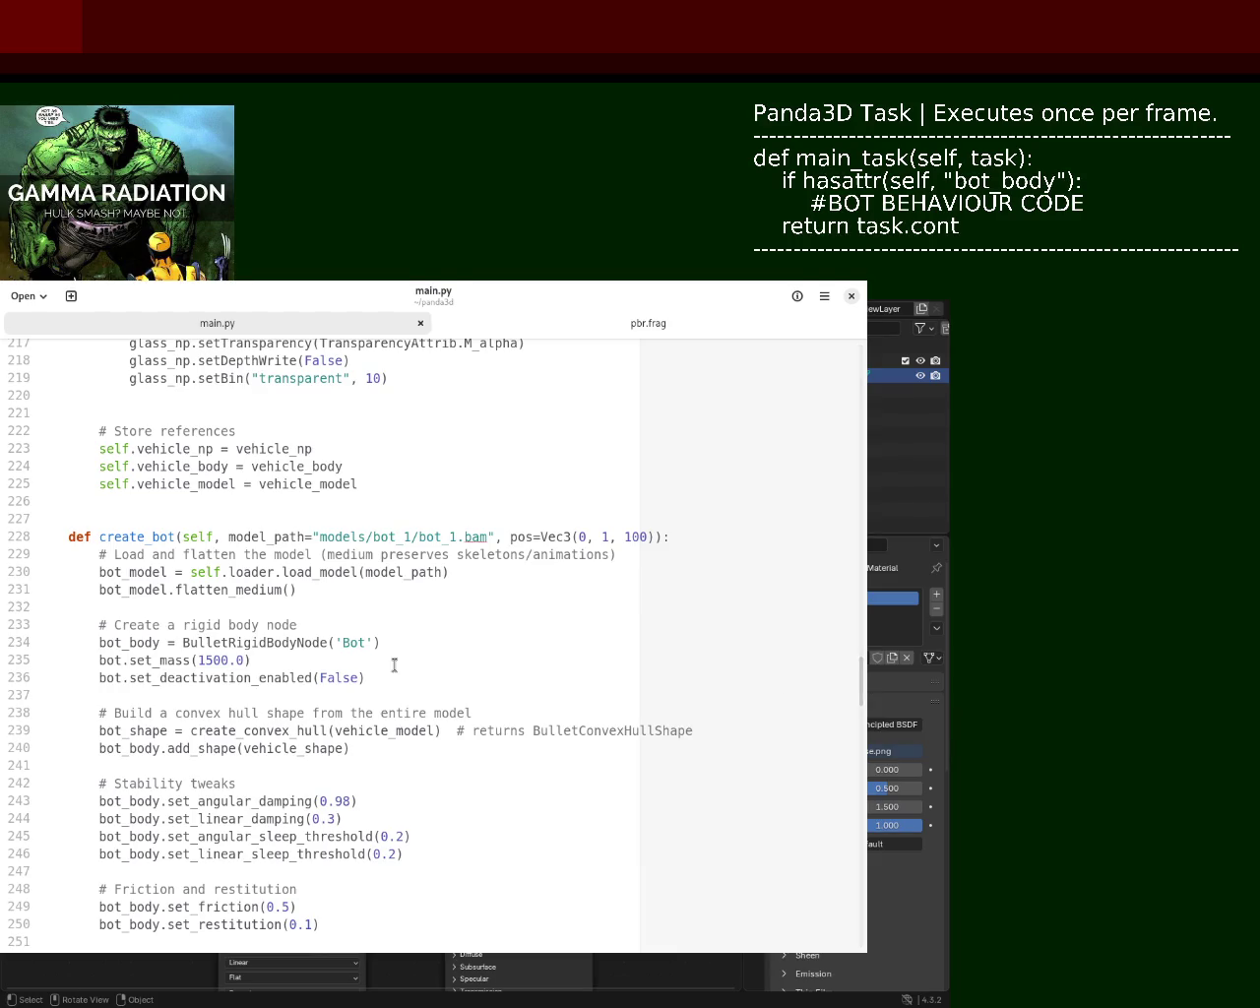
{"action": "double_click", "coordinate": [141, 733]}
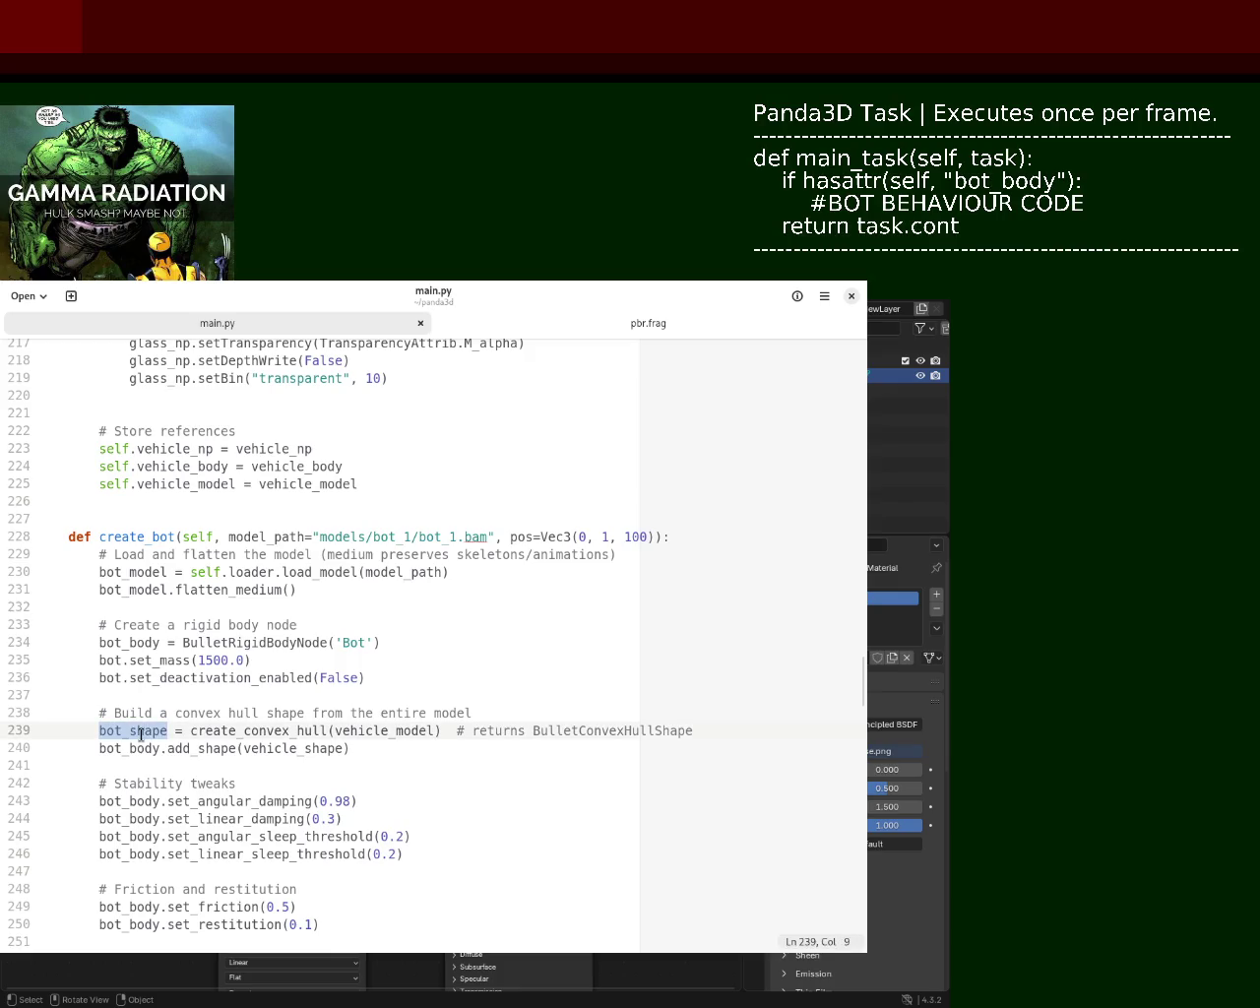
{"action": "double_click", "coordinate": [141, 572]}
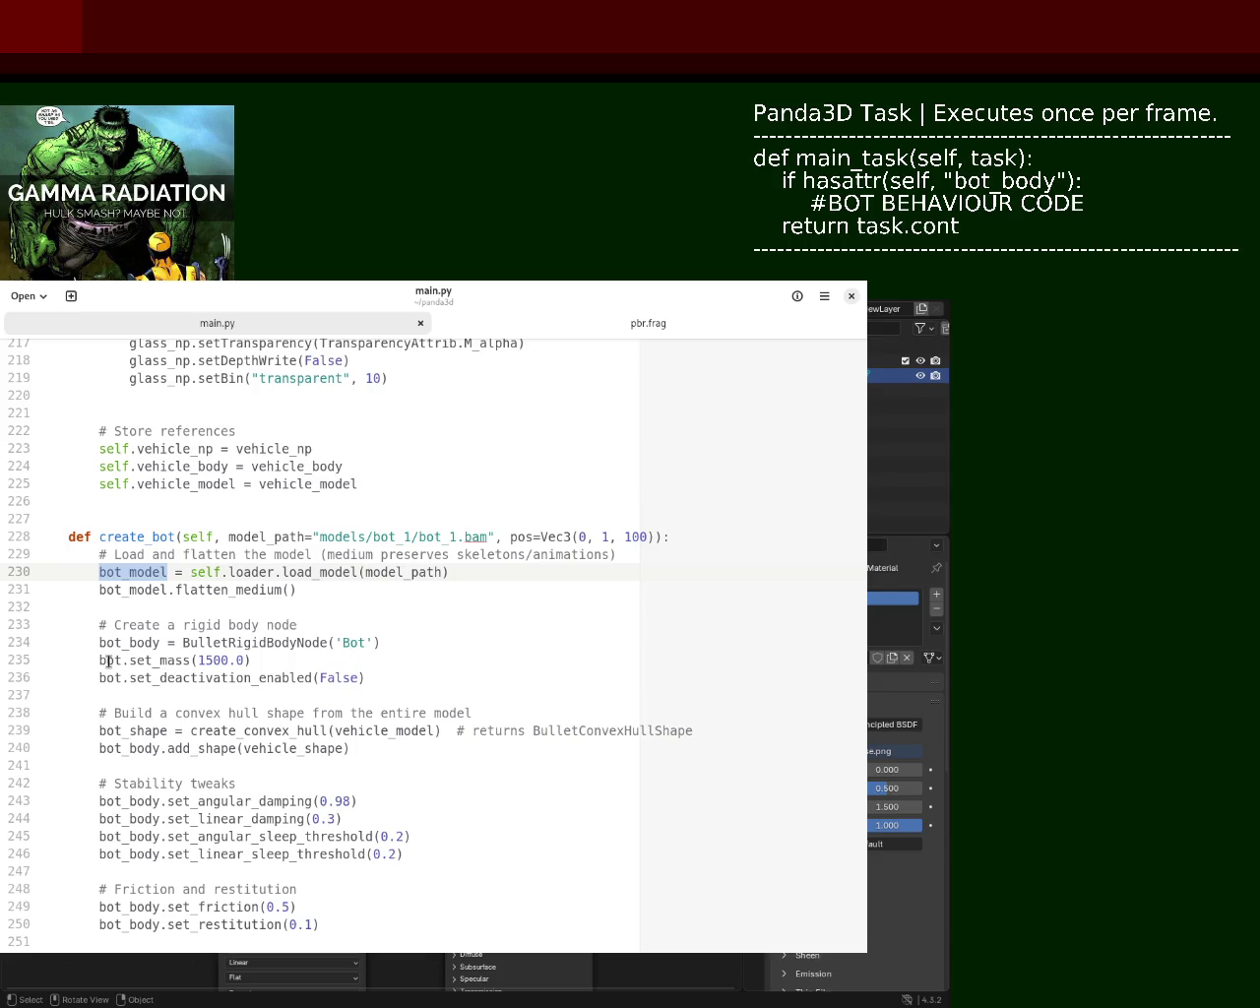
{"action": "mouse_move", "coordinate": [860, 724]}
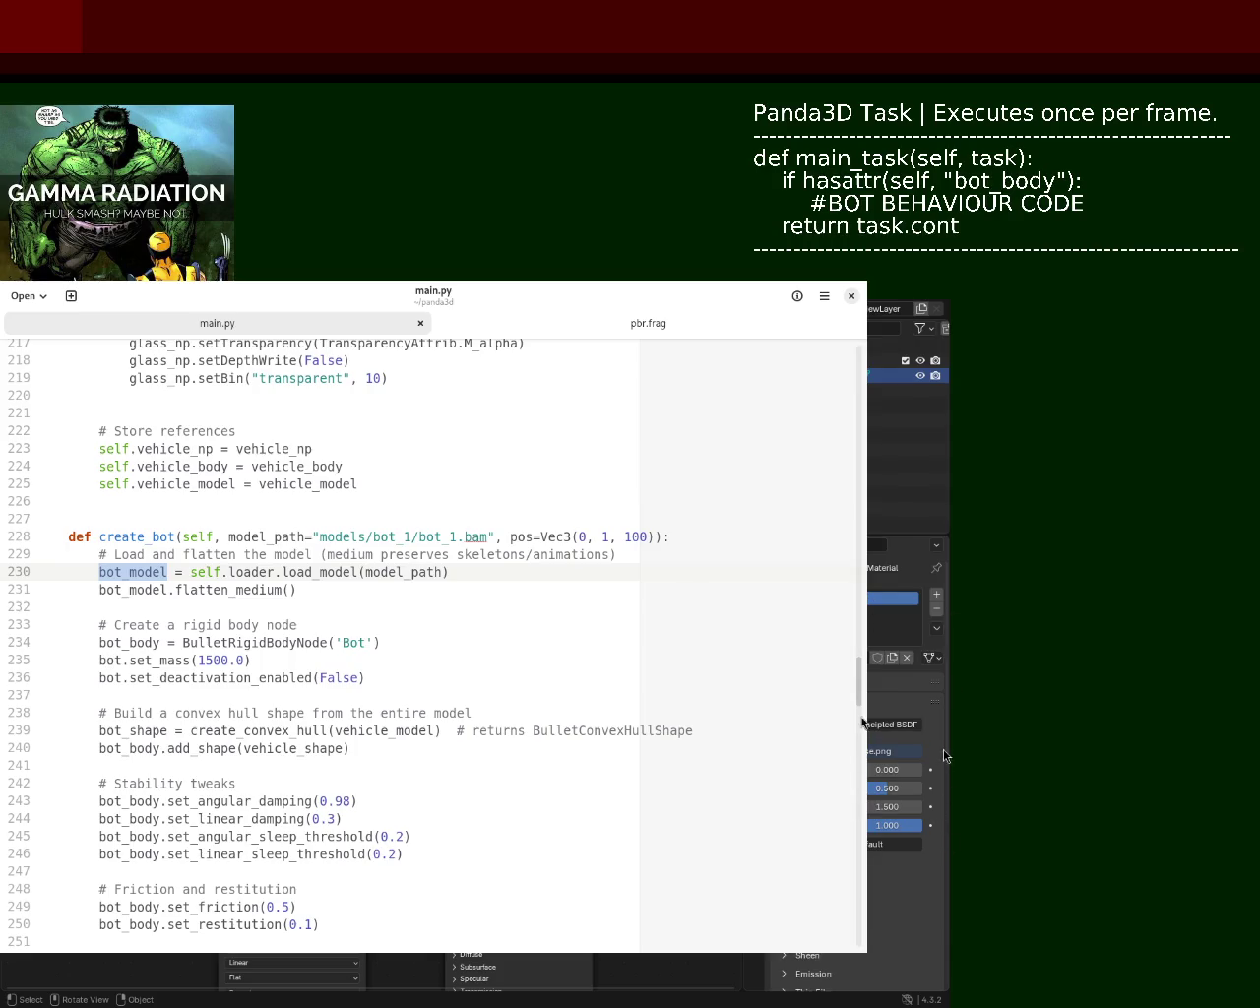
- Rename bot to bot_body on line 235 and select the bot name on line 236
{"action": "scroll", "coordinate": [862, 723], "scroll_direction": "up", "scroll_amount": 3}
{"action": "scroll", "coordinate": [864, 694], "scroll_direction": "up", "scroll_amount": 3}
{"action": "scroll", "coordinate": [865, 660], "scroll_direction": "up", "scroll_amount": 5}
{"action": "scroll", "coordinate": [867, 635], "scroll_direction": "up", "scroll_amount": 3}
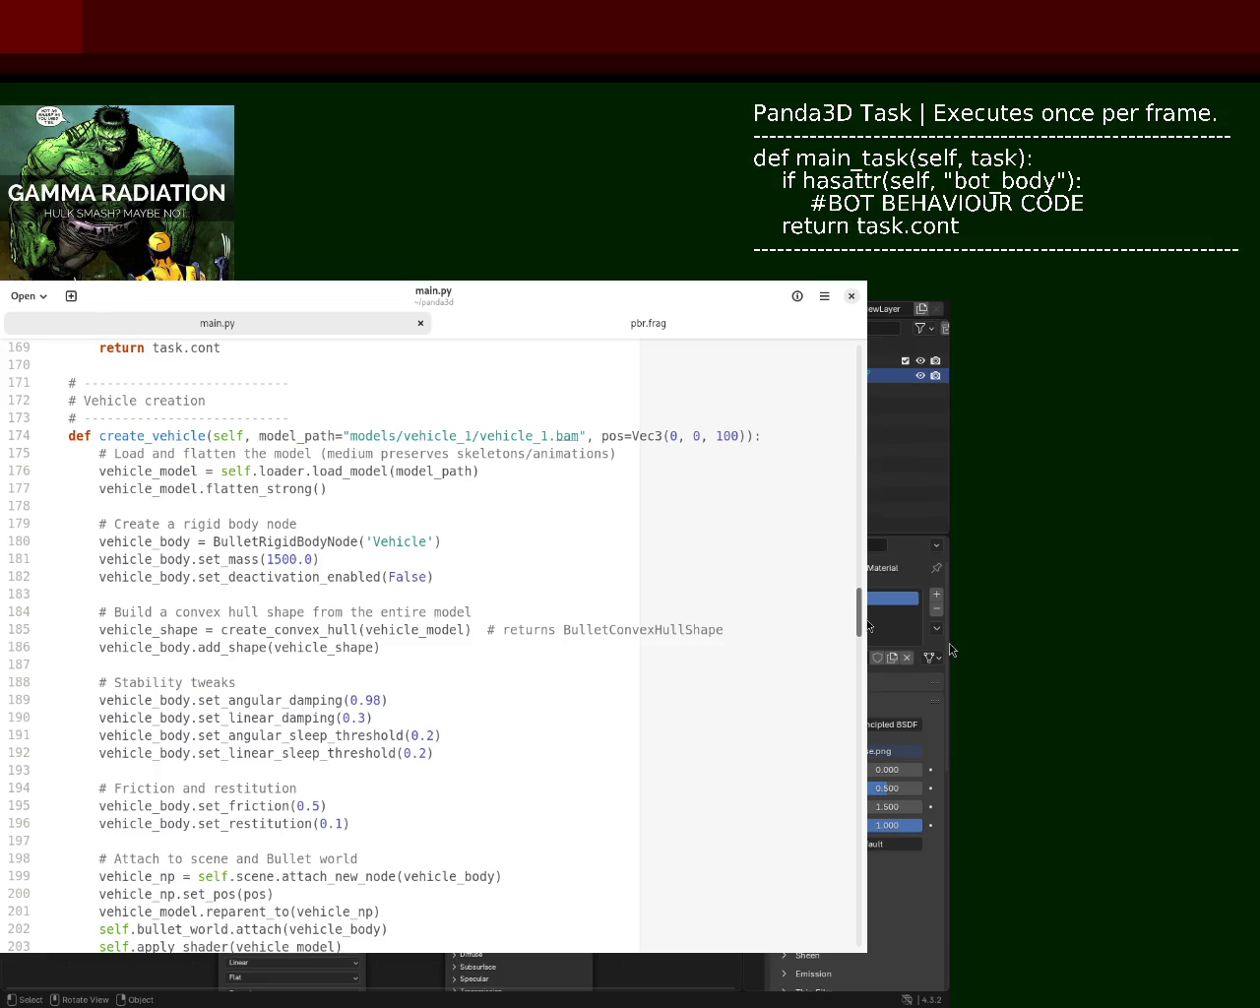
{"action": "left_click_drag", "start_coordinate": [867, 626], "coordinate": [867, 658]}
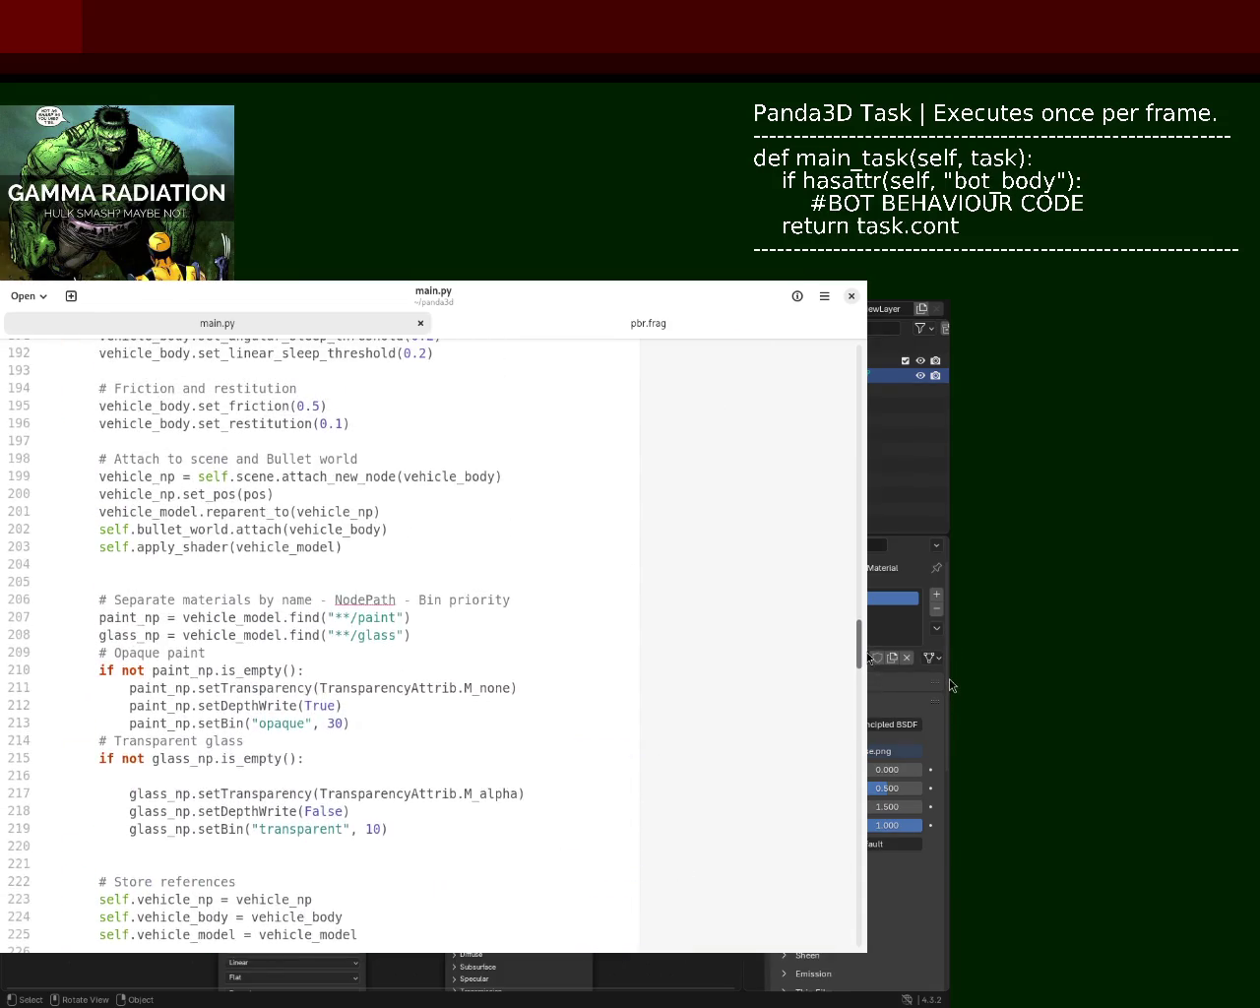
{"action": "mouse_move", "coordinate": [867, 658]}
{"action": "left_mouse_down"}
{"action": "mouse_move", "coordinate": [867, 618]}
{"action": "mouse_move", "coordinate": [867, 692]}
{"action": "left_mouse_up"}
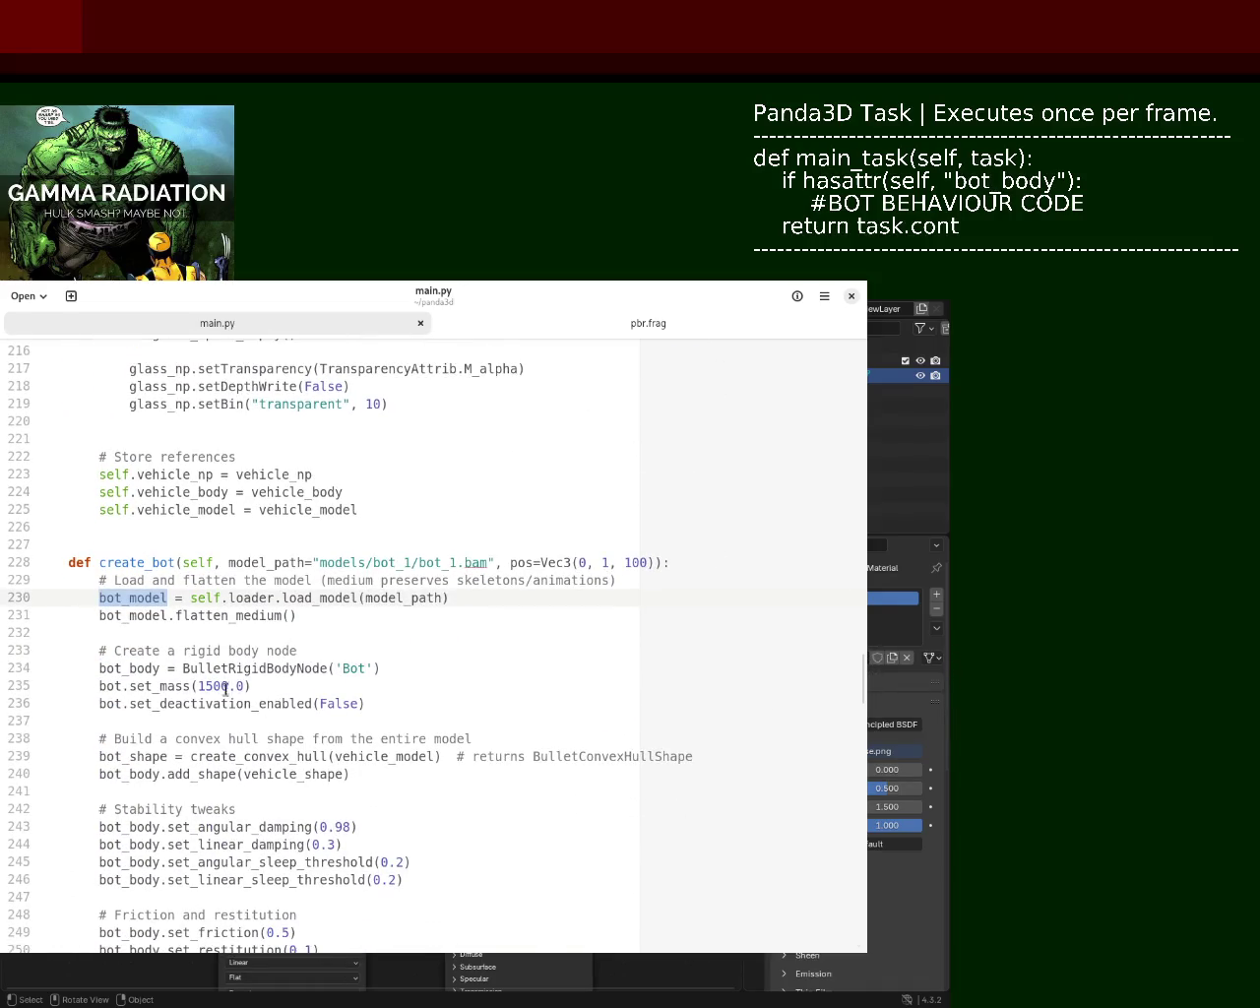
{"action": "left_click", "coordinate": [158, 668]}
{"action": "double_click", "coordinate": [110, 686]}
{"action": "type", "text": "bot_body"}
{"action": "double_click", "coordinate": [110, 702]}
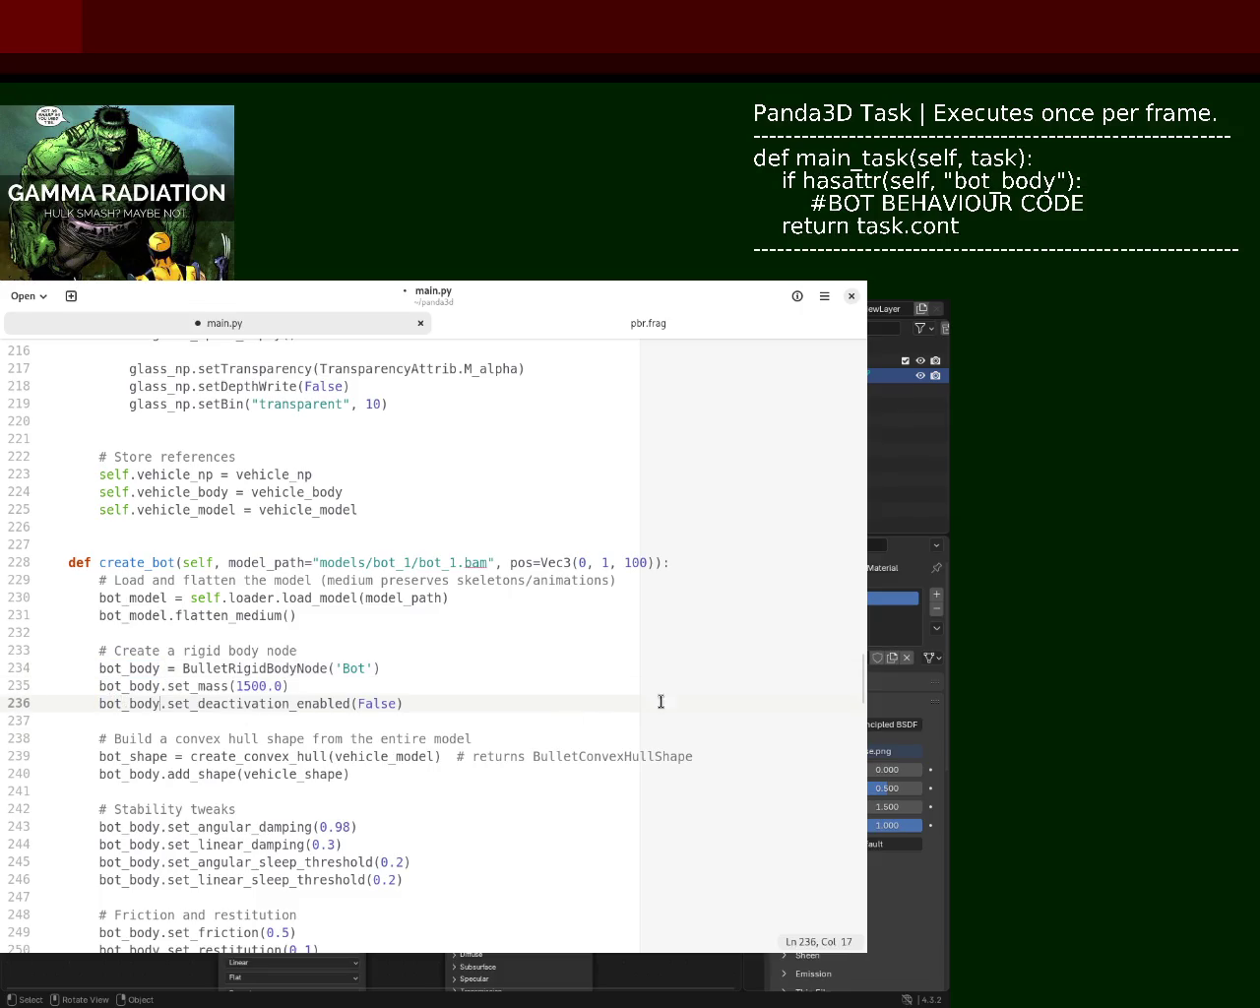
- Save main.py and move the editor aside to reveal the Blender character scene
{"action": "left_click_drag", "start_coordinate": [864, 681], "coordinate": [865, 636]}
{"action": "left_click_drag", "start_coordinate": [866, 635], "coordinate": [866, 621]}
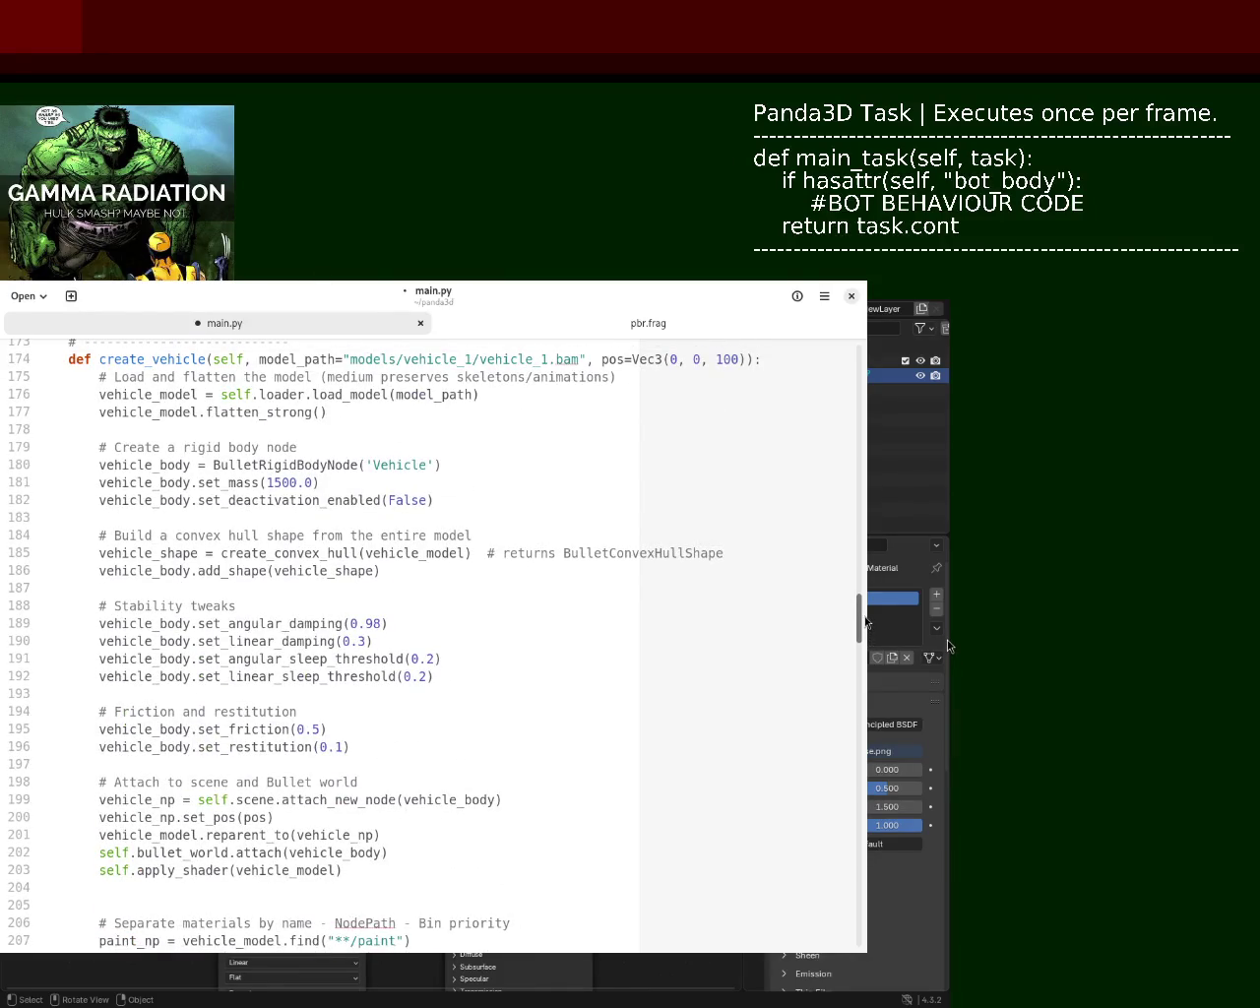
{"action": "left_click_drag", "start_coordinate": [866, 621], "coordinate": [868, 705]}
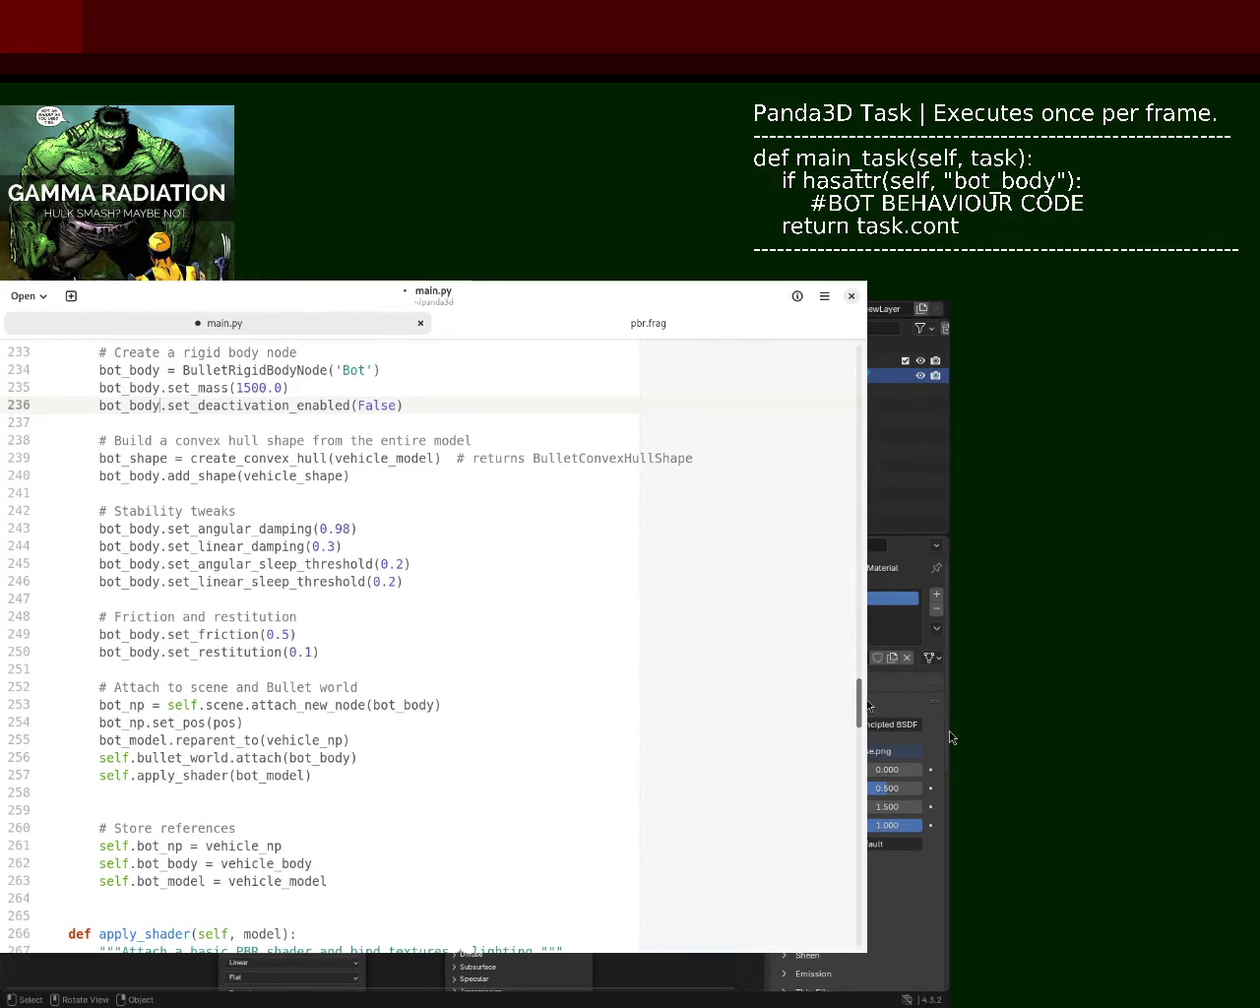
{"action": "key", "text": "ctrl+s"}
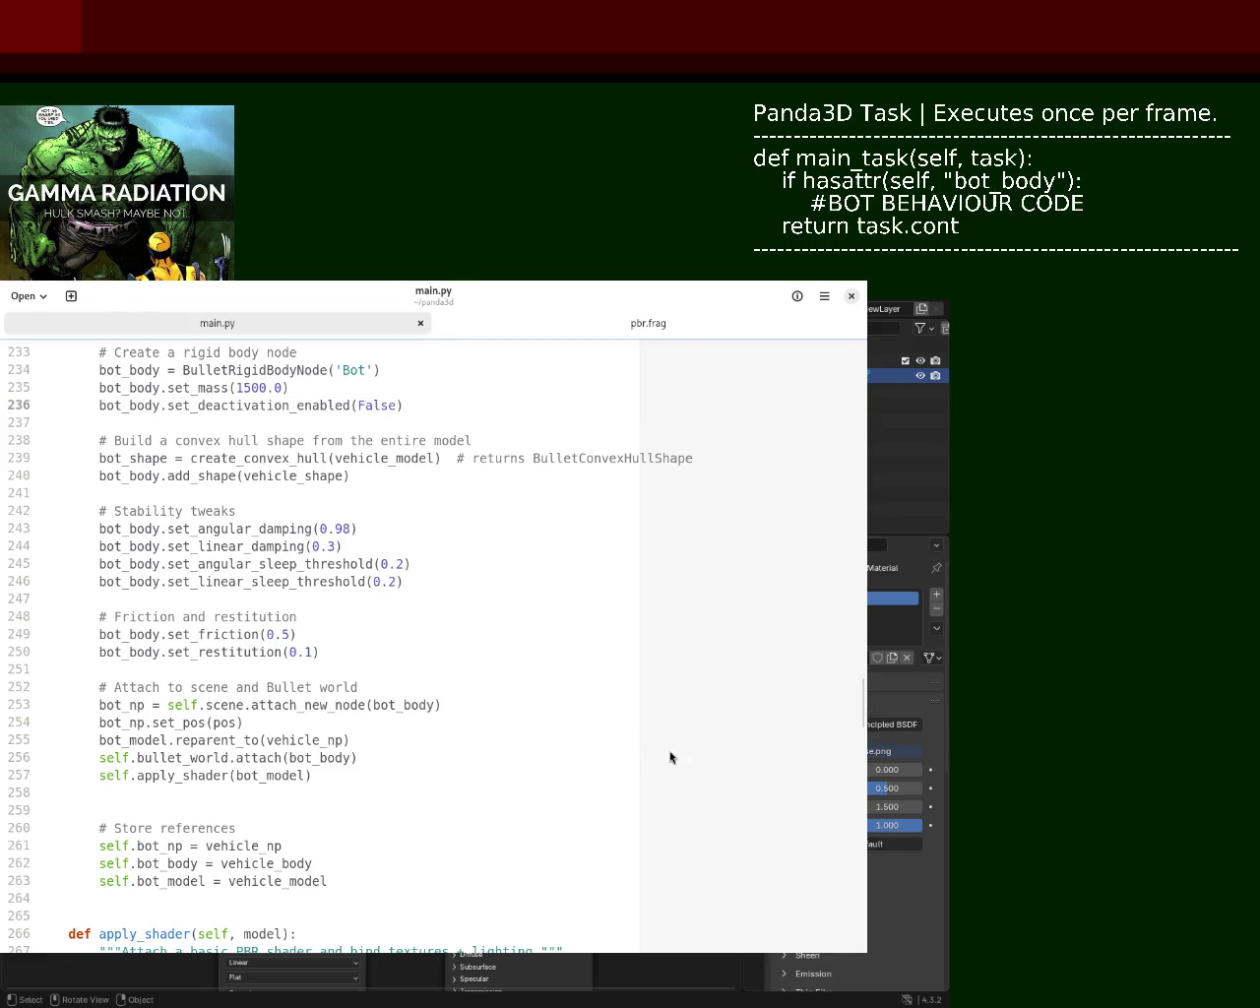
{"action": "key", "text": "super+h"}
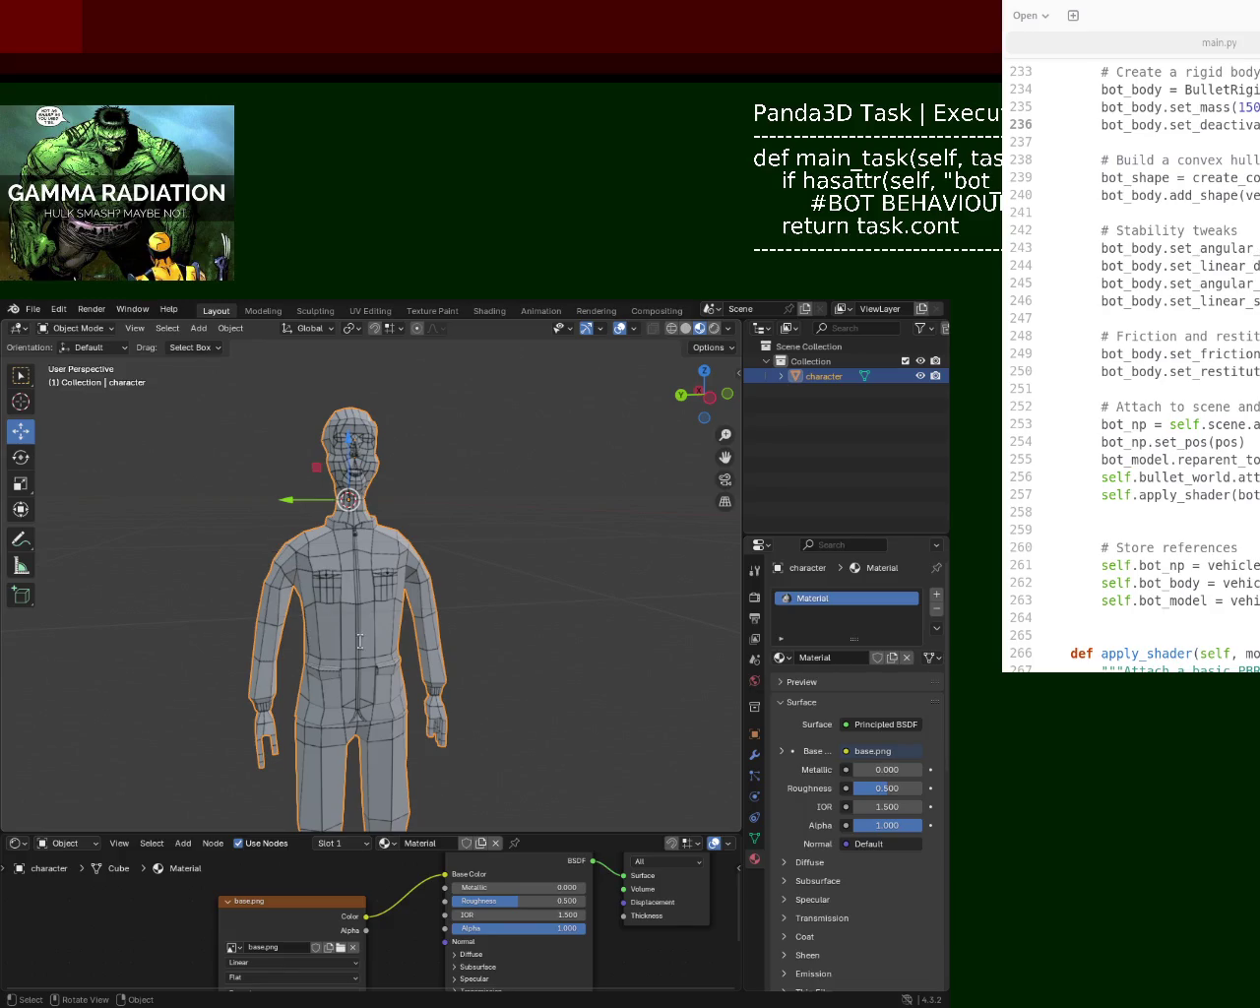
- Refocus the code editor, move to the convex hull line 239, and save main.py
{"action": "key", "text": "alt+Tab"}
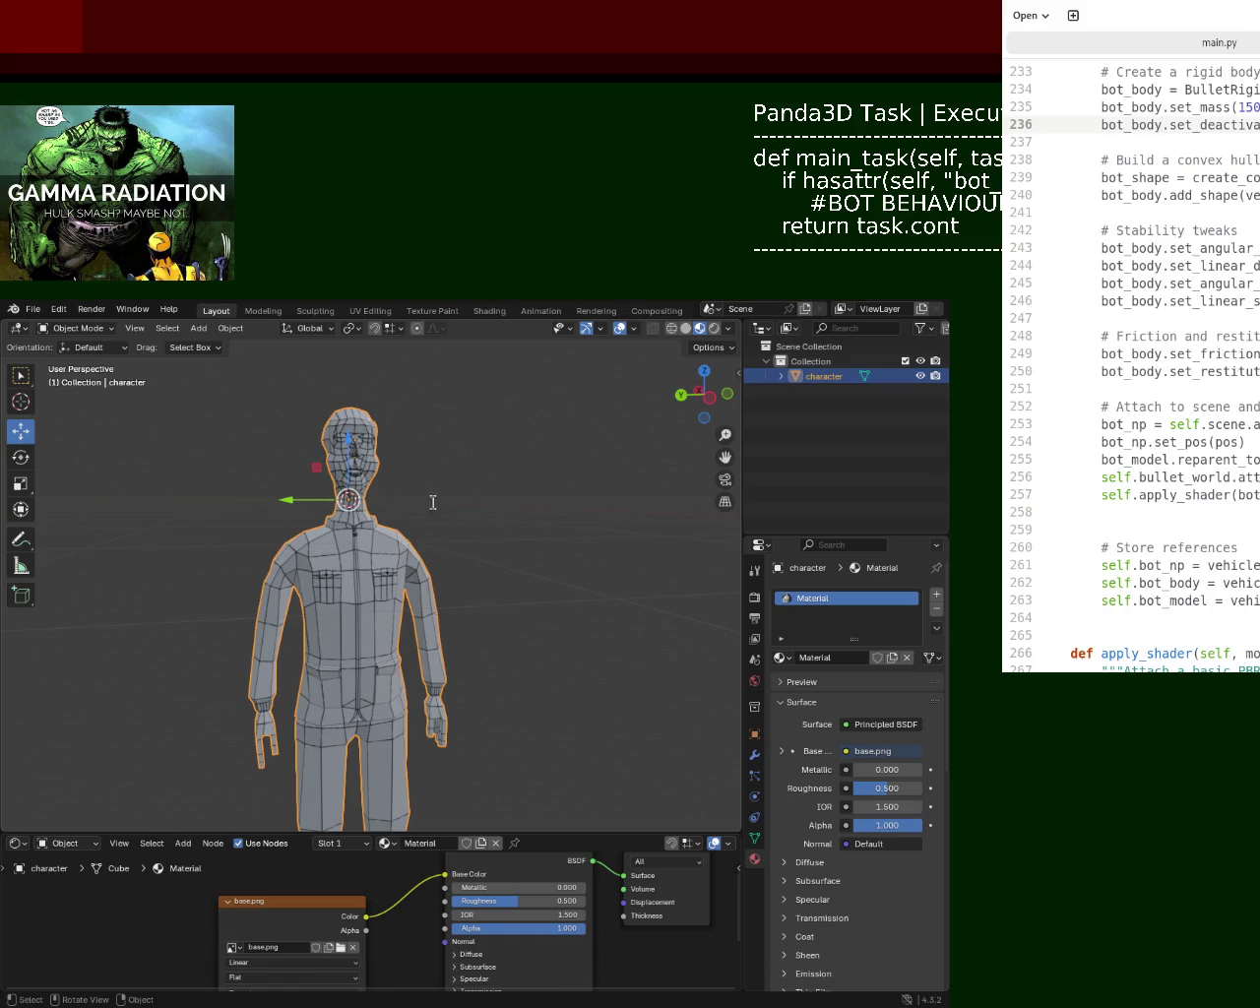
{"action": "key", "text": "Down"}
{"action": "key", "text": "Down"}
{"action": "key", "text": "Down"}
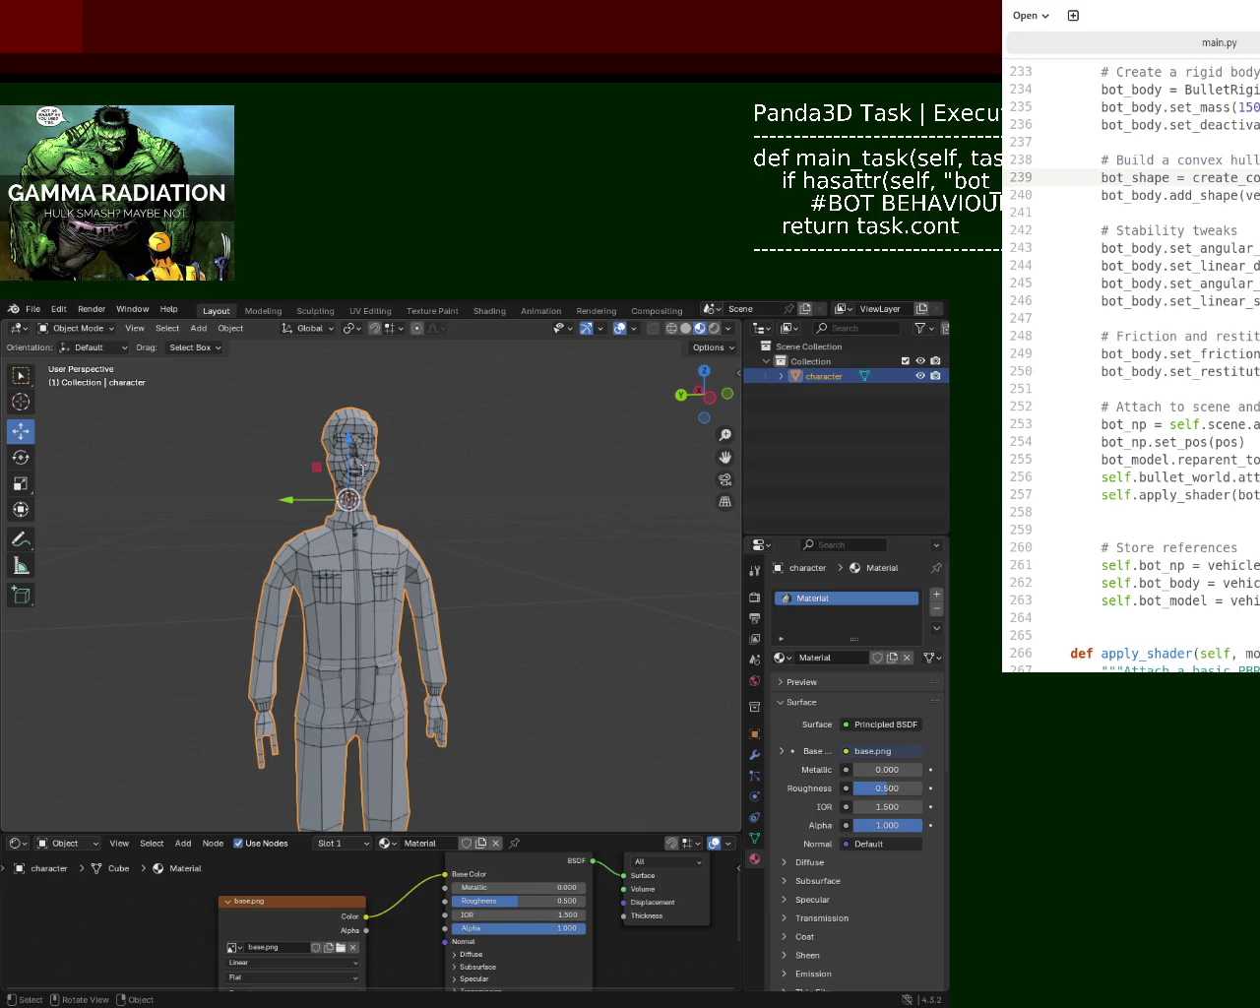
{"action": "key", "text": "ctrl+s"}
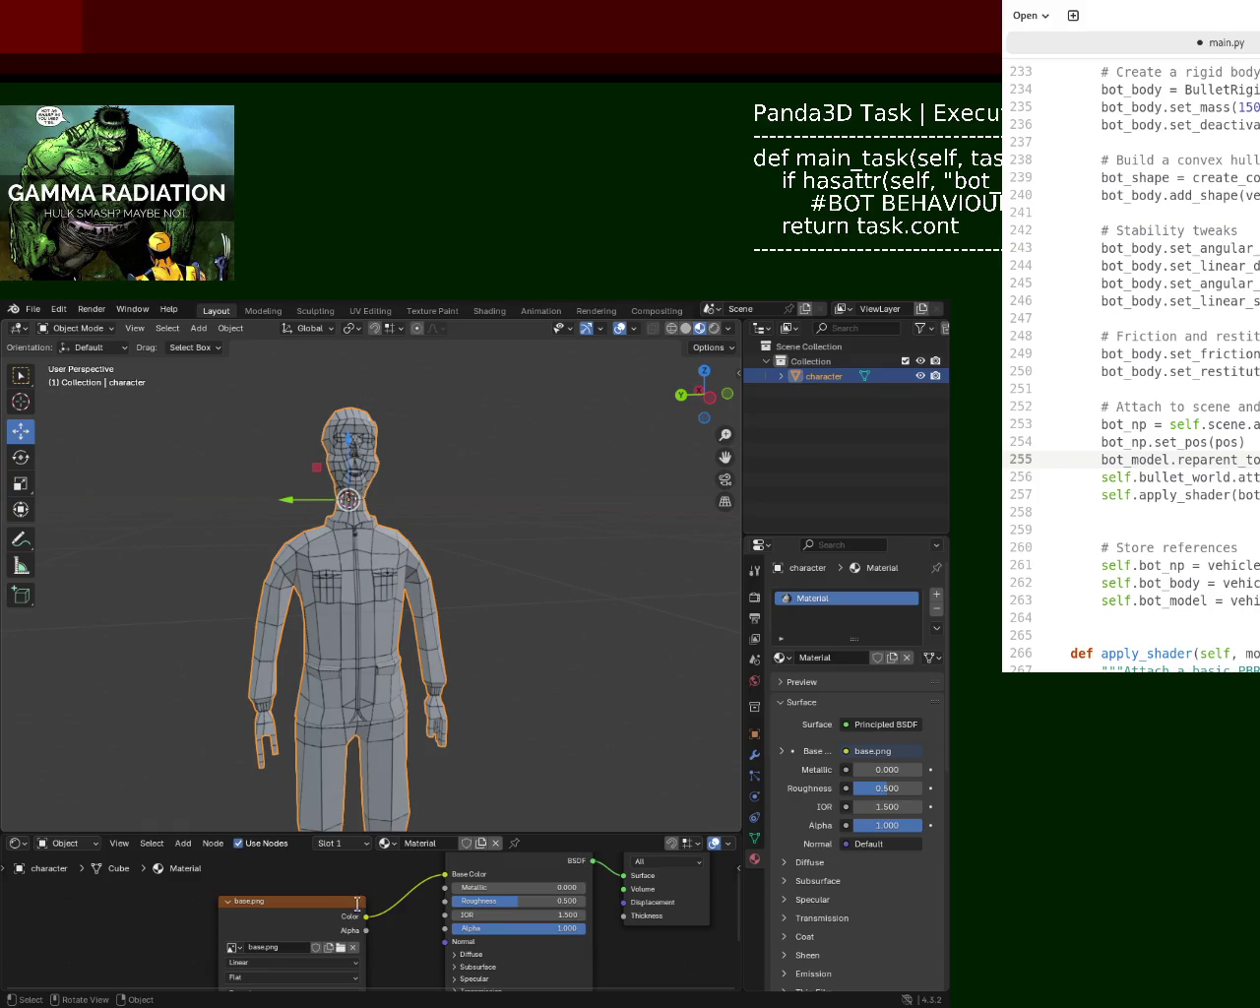
- Replace vehicle with bot_np, bot_body and bot_ on lines 261–263, then save
{"action": "double_click", "coordinate": [1220, 565]}
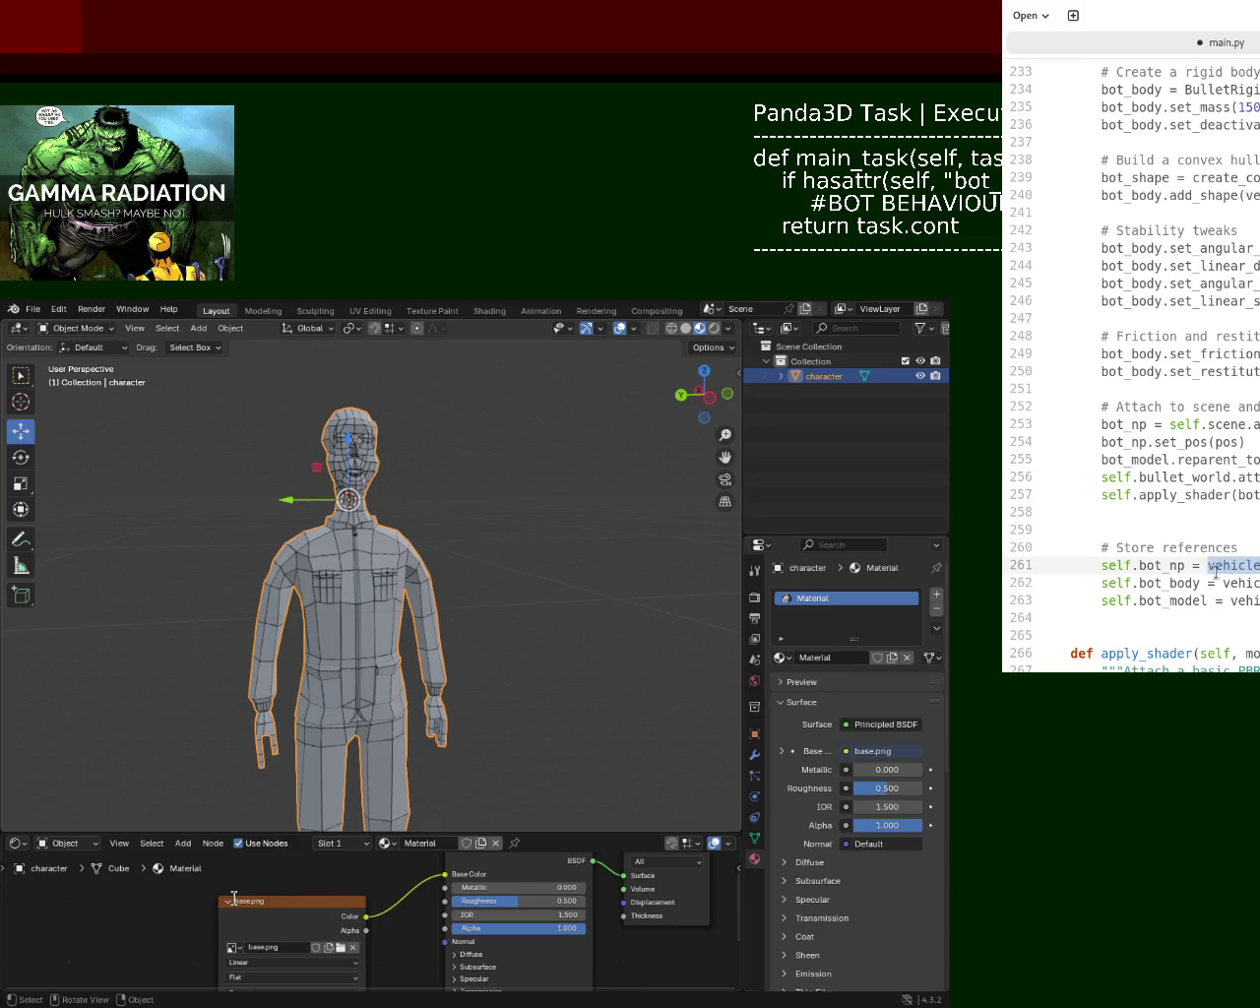
{"action": "type", "text": "bot_np"}
{"action": "double_click", "coordinate": [1238, 583]}
{"action": "type", "text": "bot_np"}
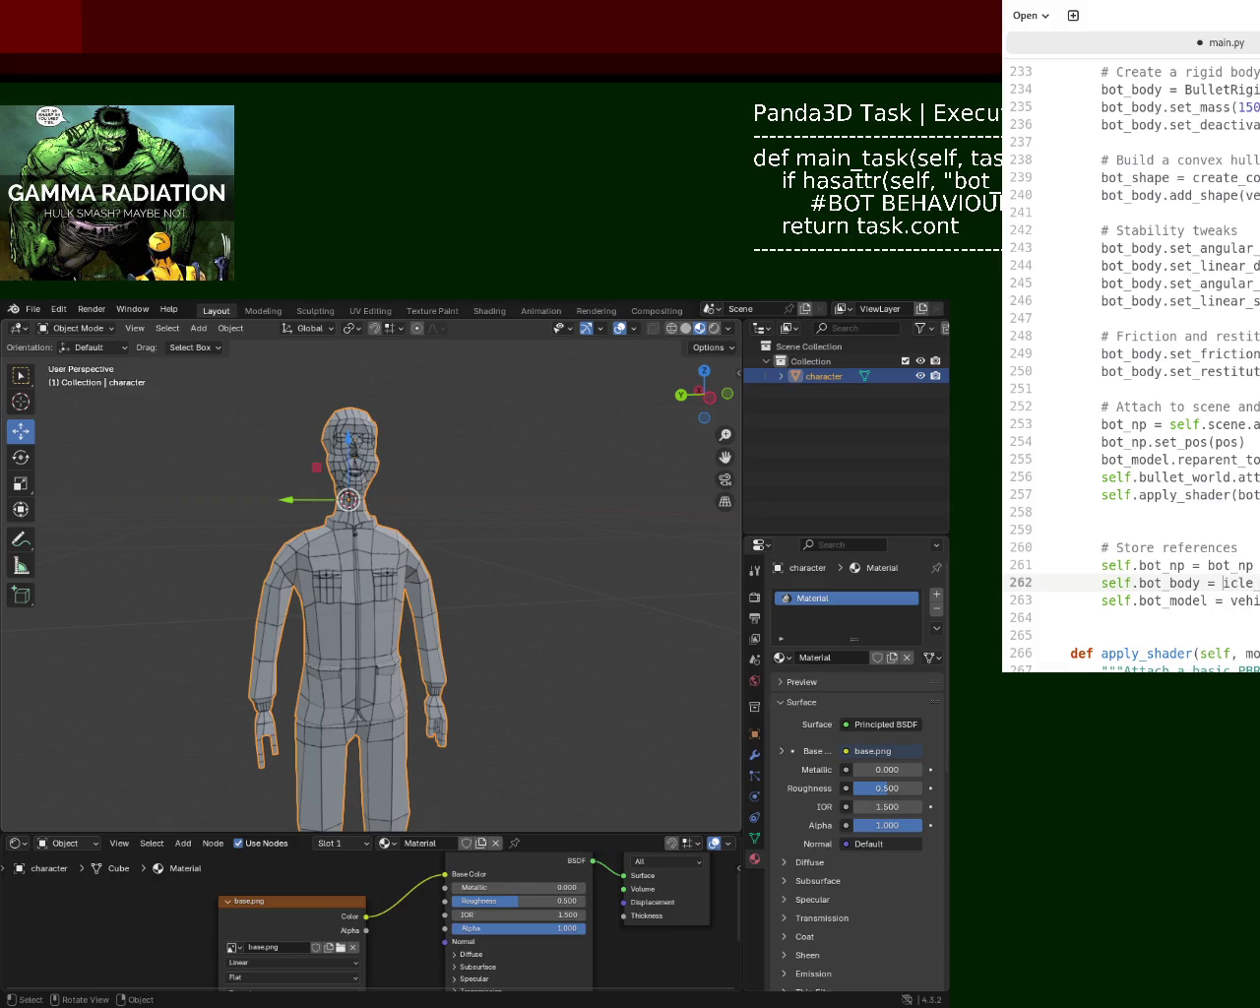
{"action": "type", "text": "ot_body"}
{"action": "left_click", "coordinate": [1245, 600]}
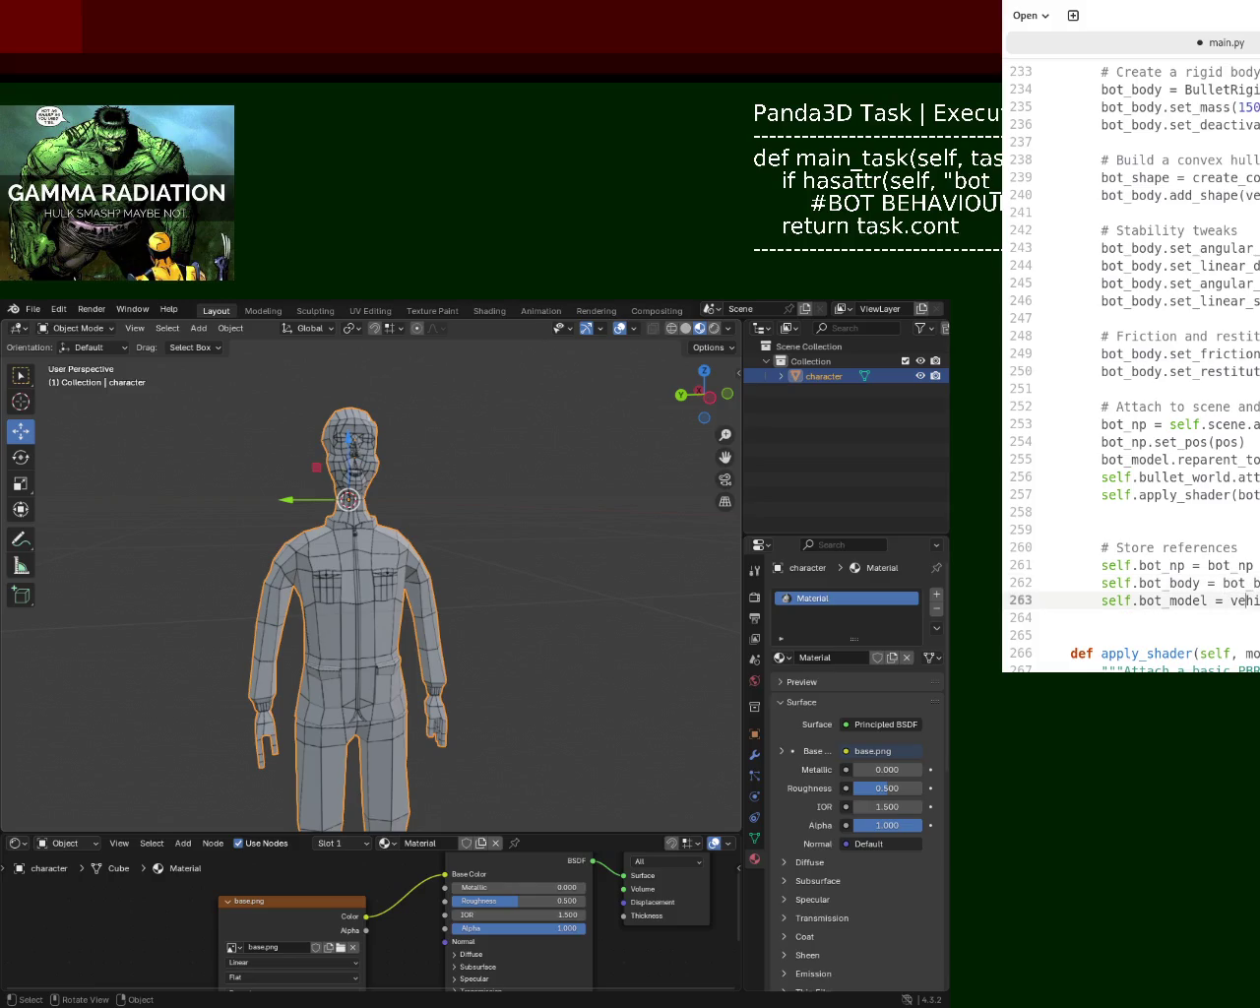
{"action": "double_click", "coordinate": [1242, 601]}
{"action": "type", "text": "bot_"}
{"action": "key", "text": "ctrl+s"}
- Jump to line 240 in main.py beside the running game
{"action": "left_click", "coordinate": [1249, 196]}
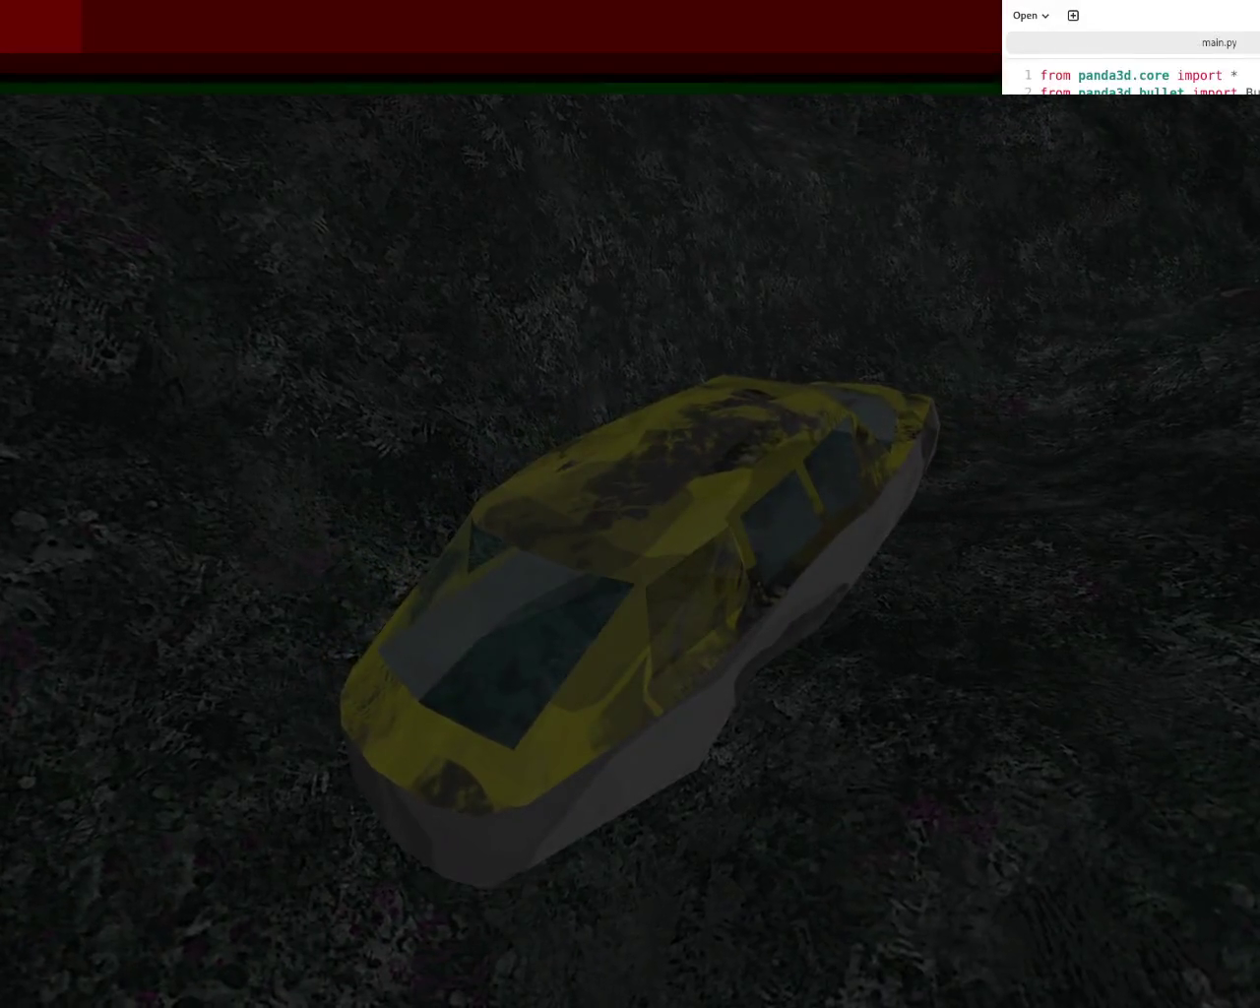
- Scroll through main.py to review the bot setup code
{"action": "scroll", "coordinate": [1258, 199], "scroll_direction": "down", "scroll_amount": 5}
{"action": "scroll", "coordinate": [1257, 246], "scroll_direction": "down", "scroll_amount": 5}
{"action": "scroll", "coordinate": [1258, 295], "scroll_direction": "down", "scroll_amount": 5}
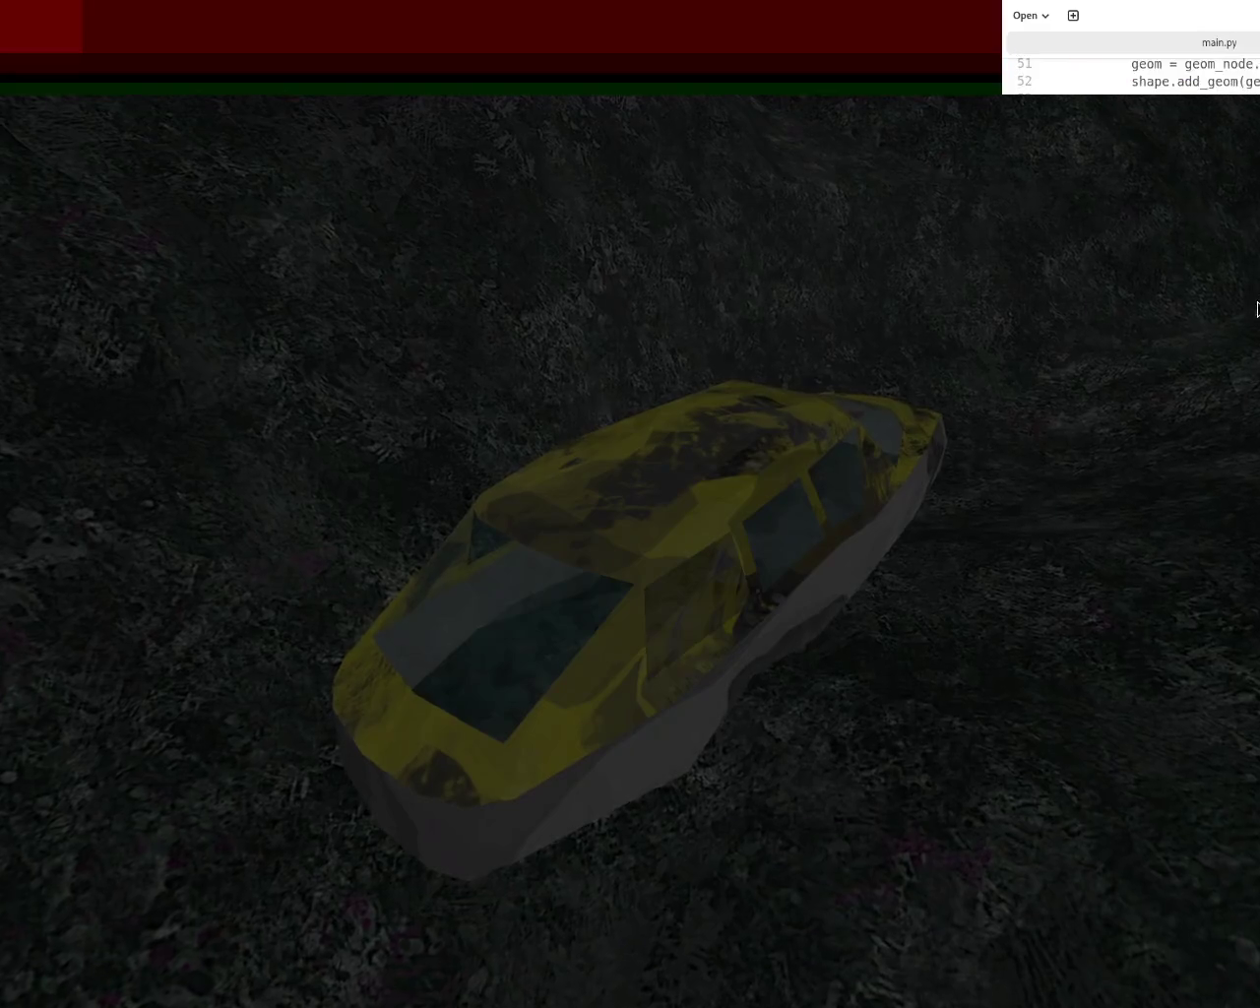
{"action": "left_click_drag", "start_coordinate": [1257, 327], "coordinate": [1258, 799]}
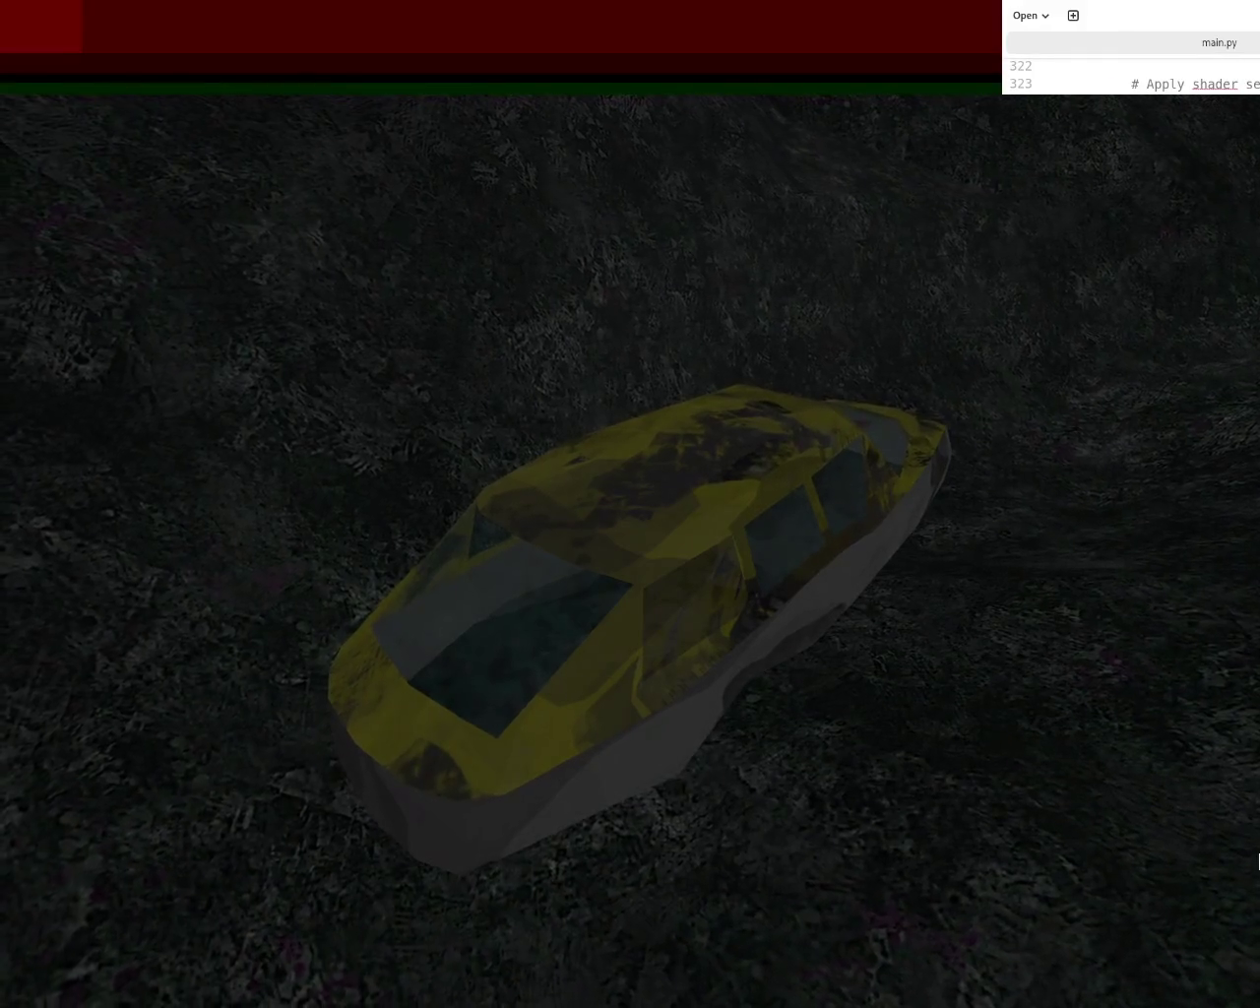
{"action": "scroll", "coordinate": [1257, 836], "scroll_direction": "down", "scroll_amount": 2}
{"action": "scroll", "coordinate": [1253, 824], "scroll_direction": "down", "scroll_amount": 1}
{"action": "scroll", "coordinate": [1253, 823], "scroll_direction": "down", "scroll_amount": 1}
{"action": "scroll", "coordinate": [1245, 856], "scroll_direction": "down", "scroll_amount": 3}
{"action": "scroll", "coordinate": [1240, 915], "scroll_direction": "down", "scroll_amount": 3}
{"action": "scroll", "coordinate": [1254, 947], "scroll_direction": "down", "scroll_amount": 3}
{"action": "scroll", "coordinate": [1254, 897], "scroll_direction": "up", "scroll_amount": 4}
{"action": "scroll", "coordinate": [1257, 896], "scroll_direction": "up", "scroll_amount": 1}
{"action": "scroll", "coordinate": [1257, 891], "scroll_direction": "up", "scroll_amount": 2}
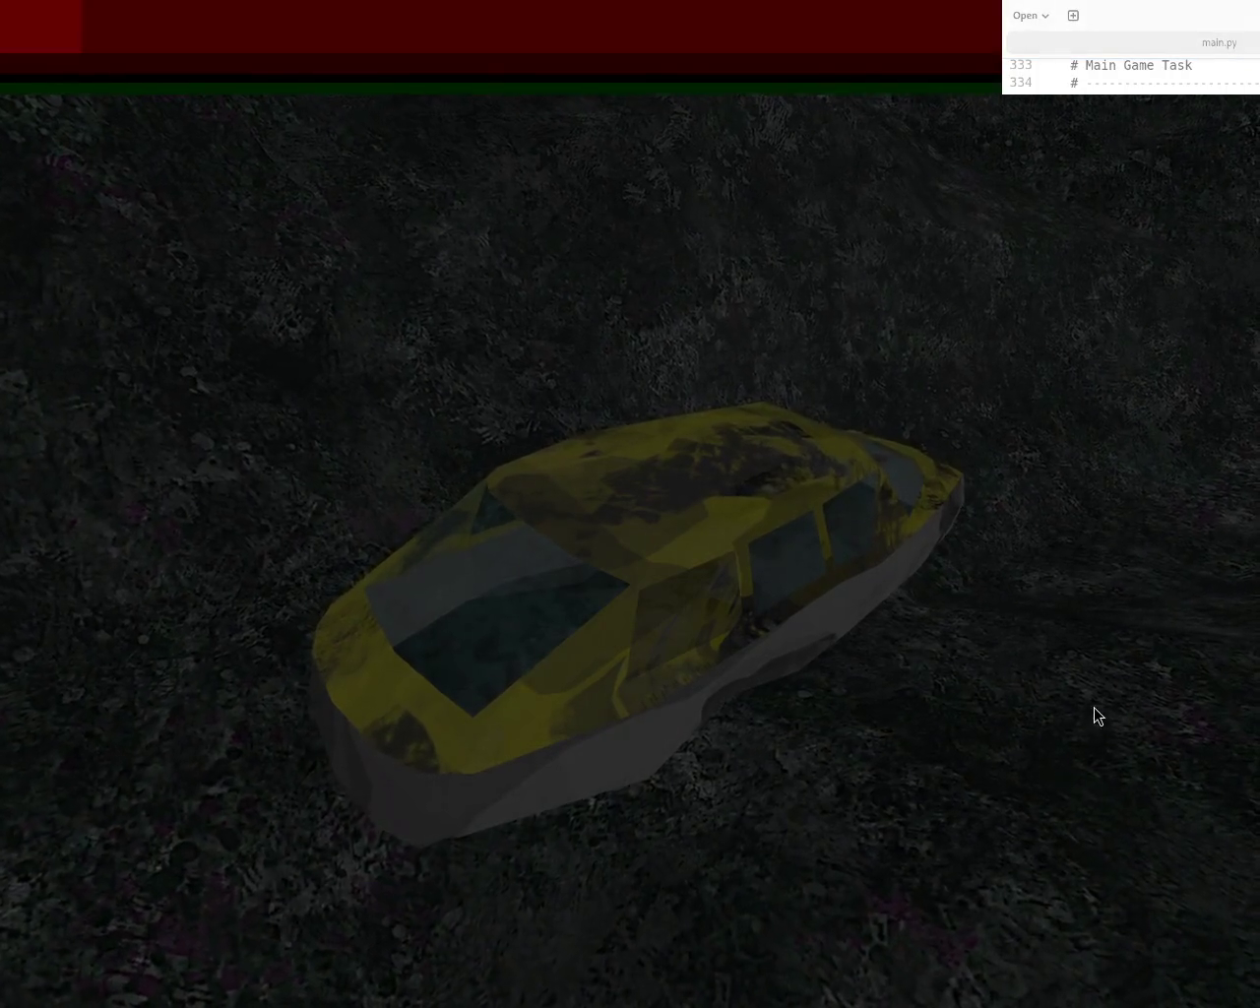
- Restart the game with F5 to view the car and character on the terrain, then close it
{"action": "key", "text": "Escape"}
{"action": "key", "text": "F5"}
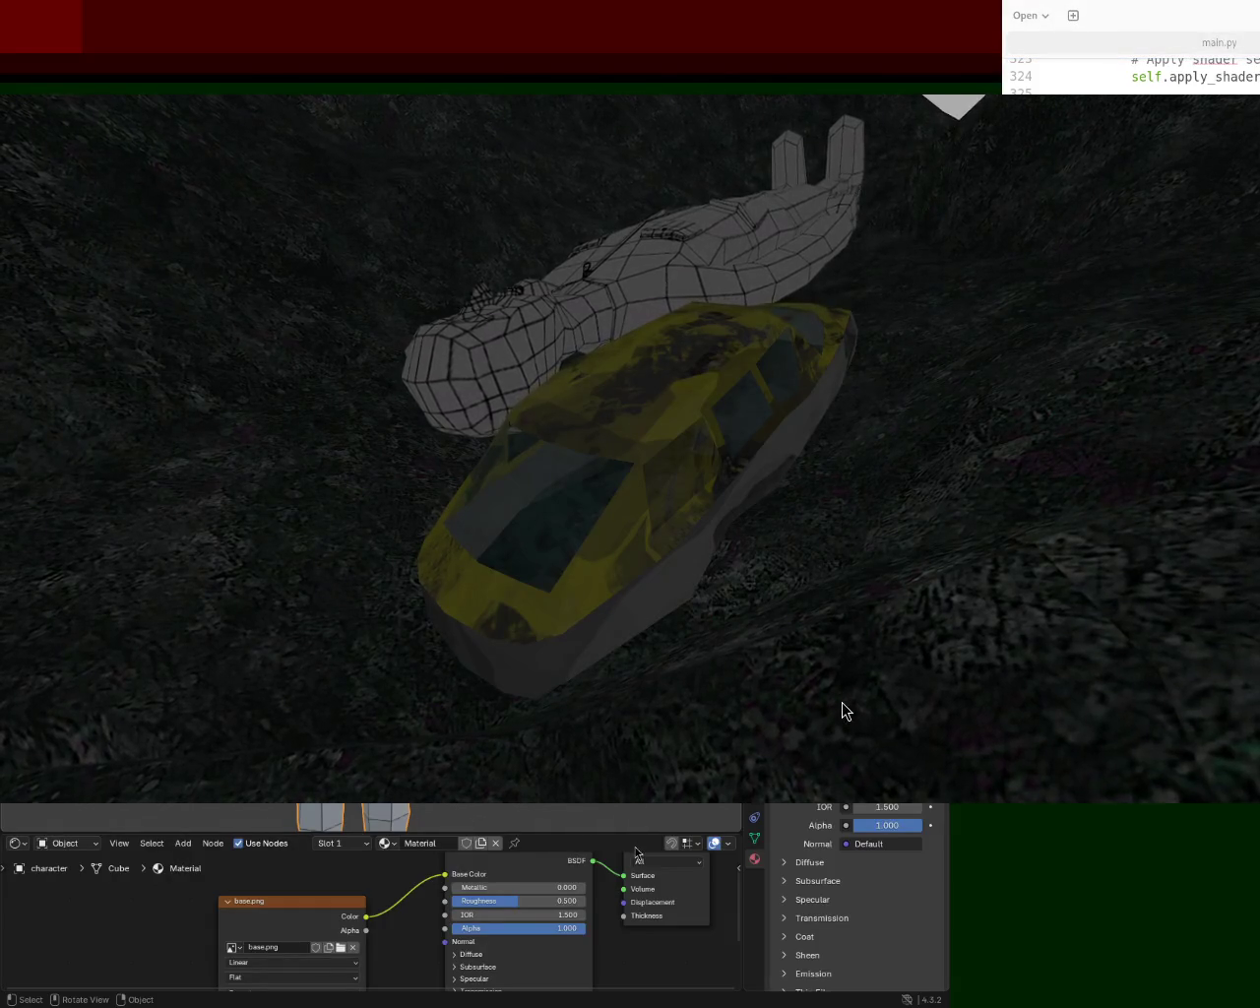
{"action": "key", "text": "Escape"}
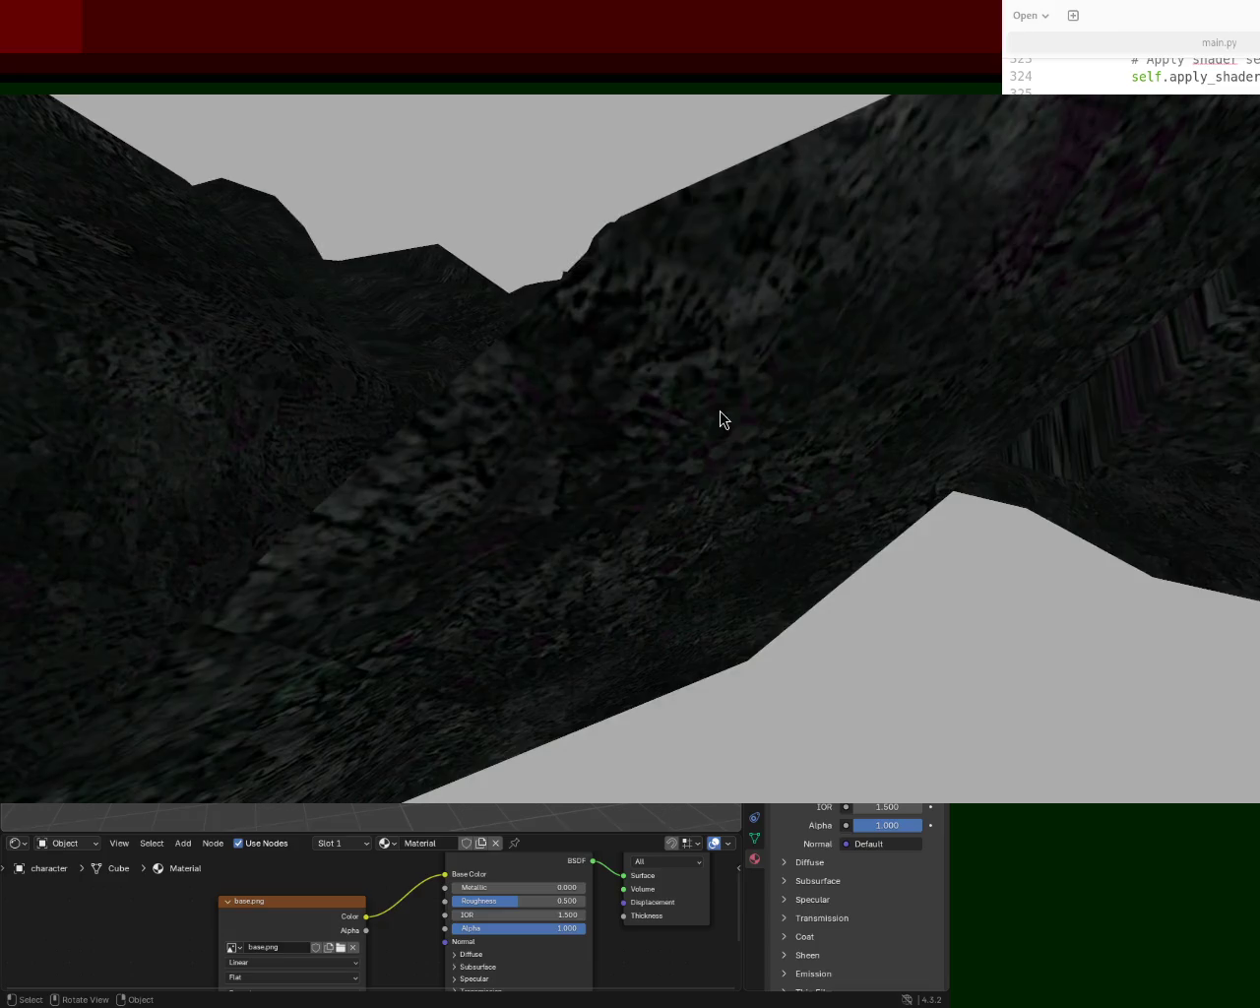
- Scale the character down, save bot_1.blend, and close the running game
{"action": "key", "text": "s"}
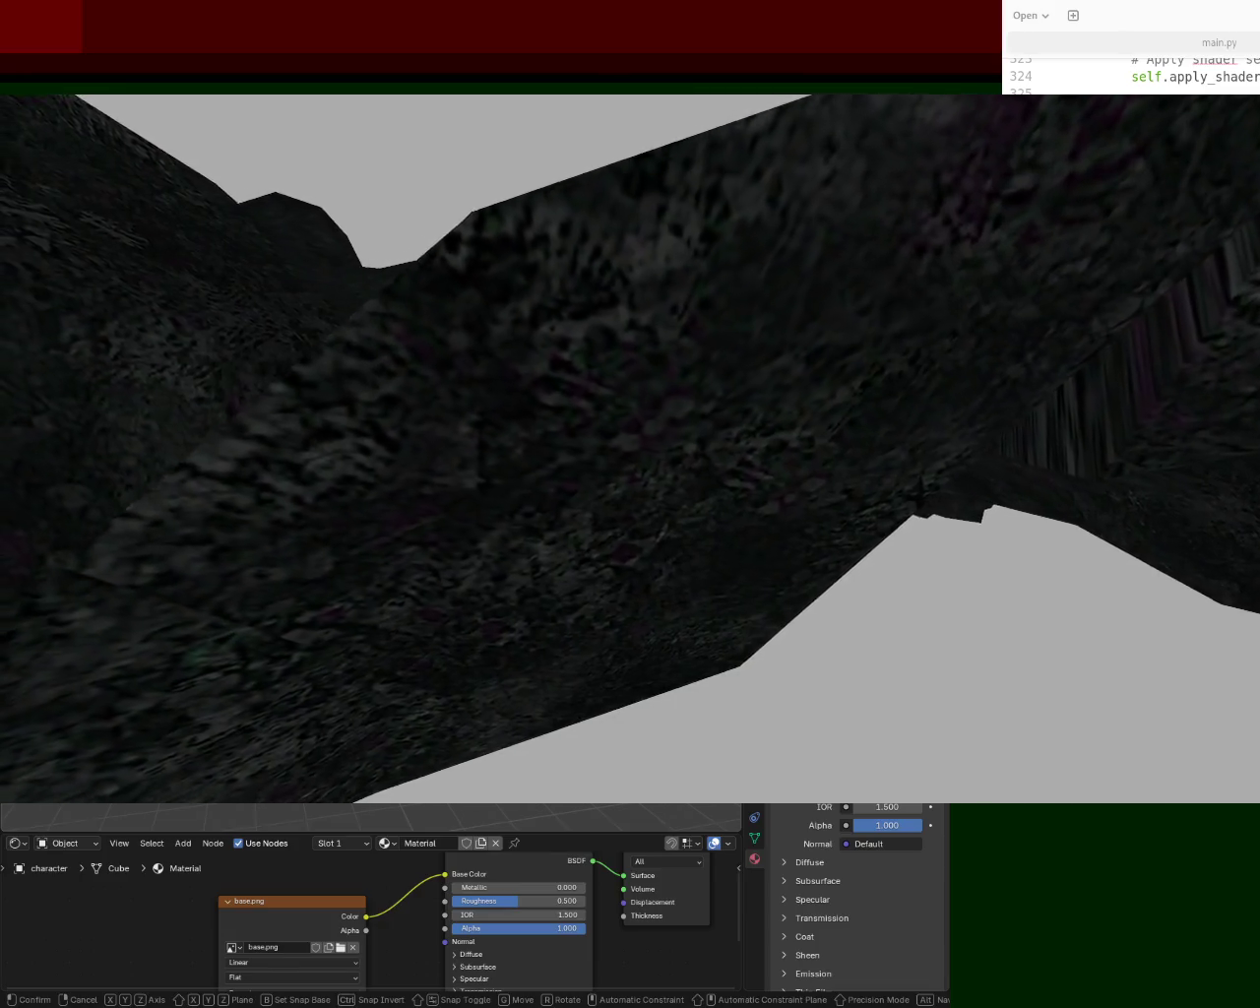
{"action": "key", "text": "Return"}
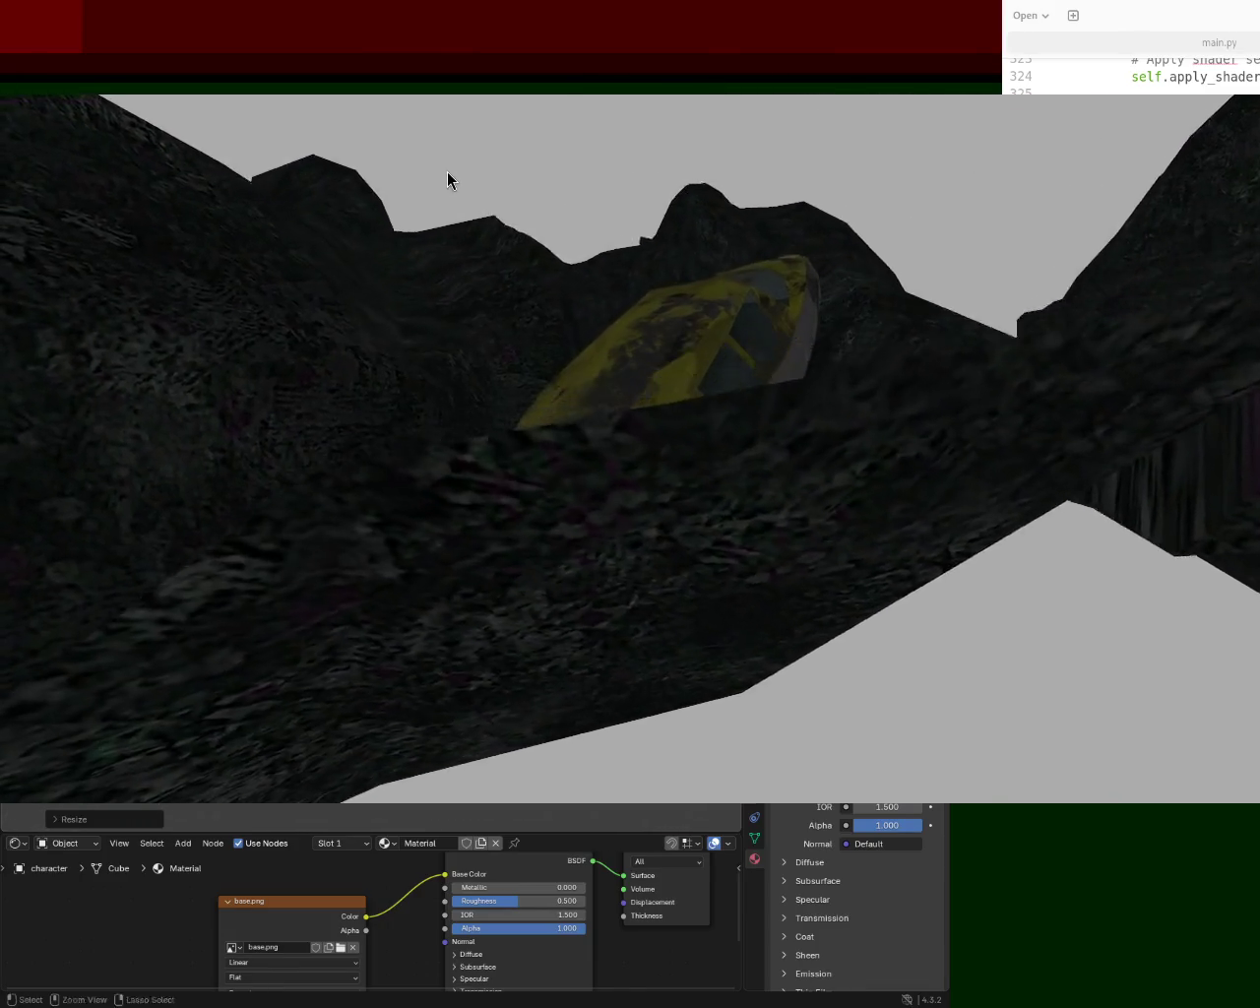
{"action": "key", "text": "ctrl+s"}
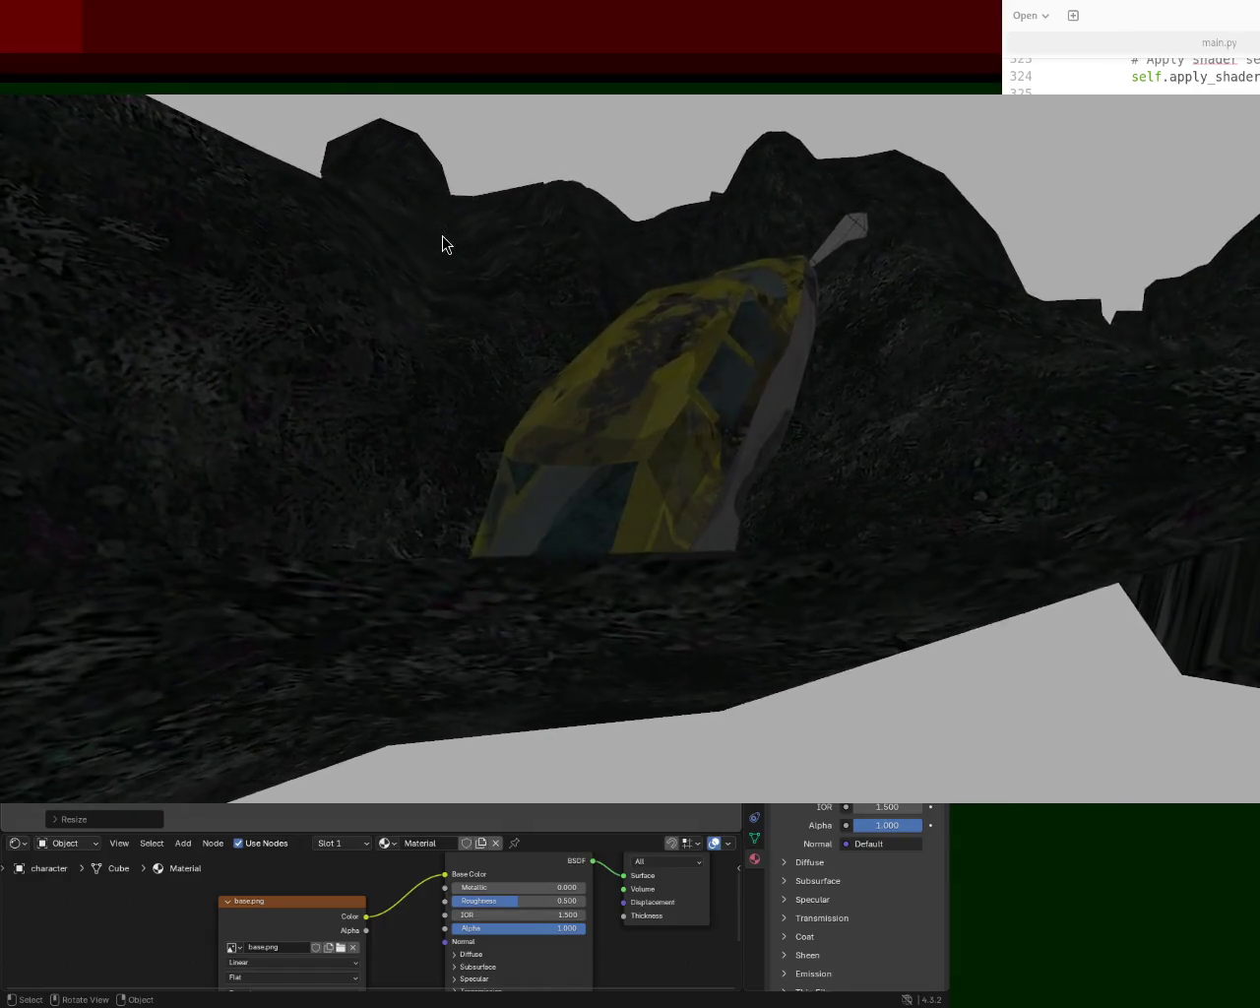
{"action": "key", "text": "Escape"}
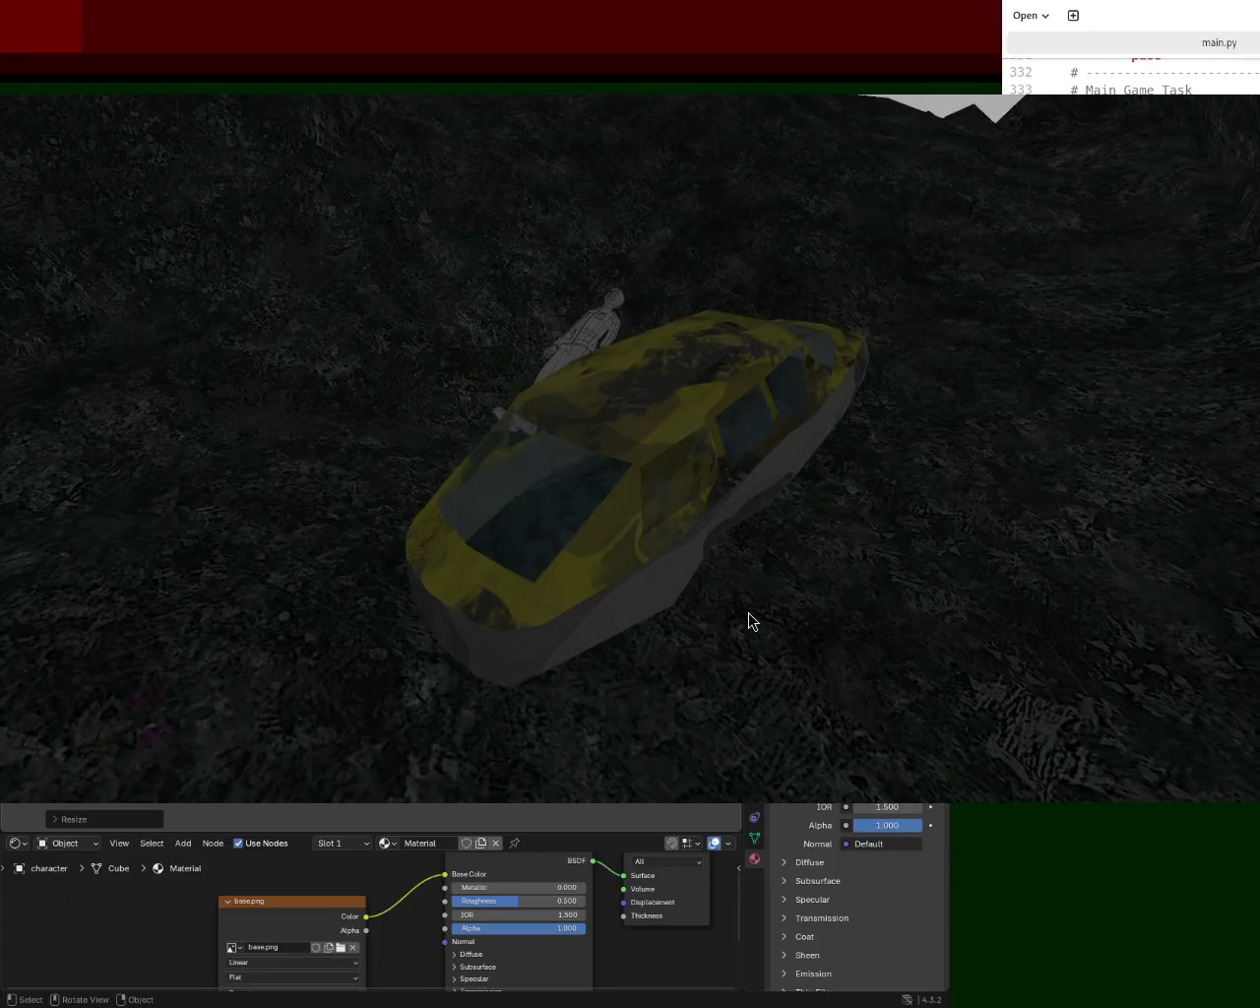
{"action": "key", "text": "Escape"}
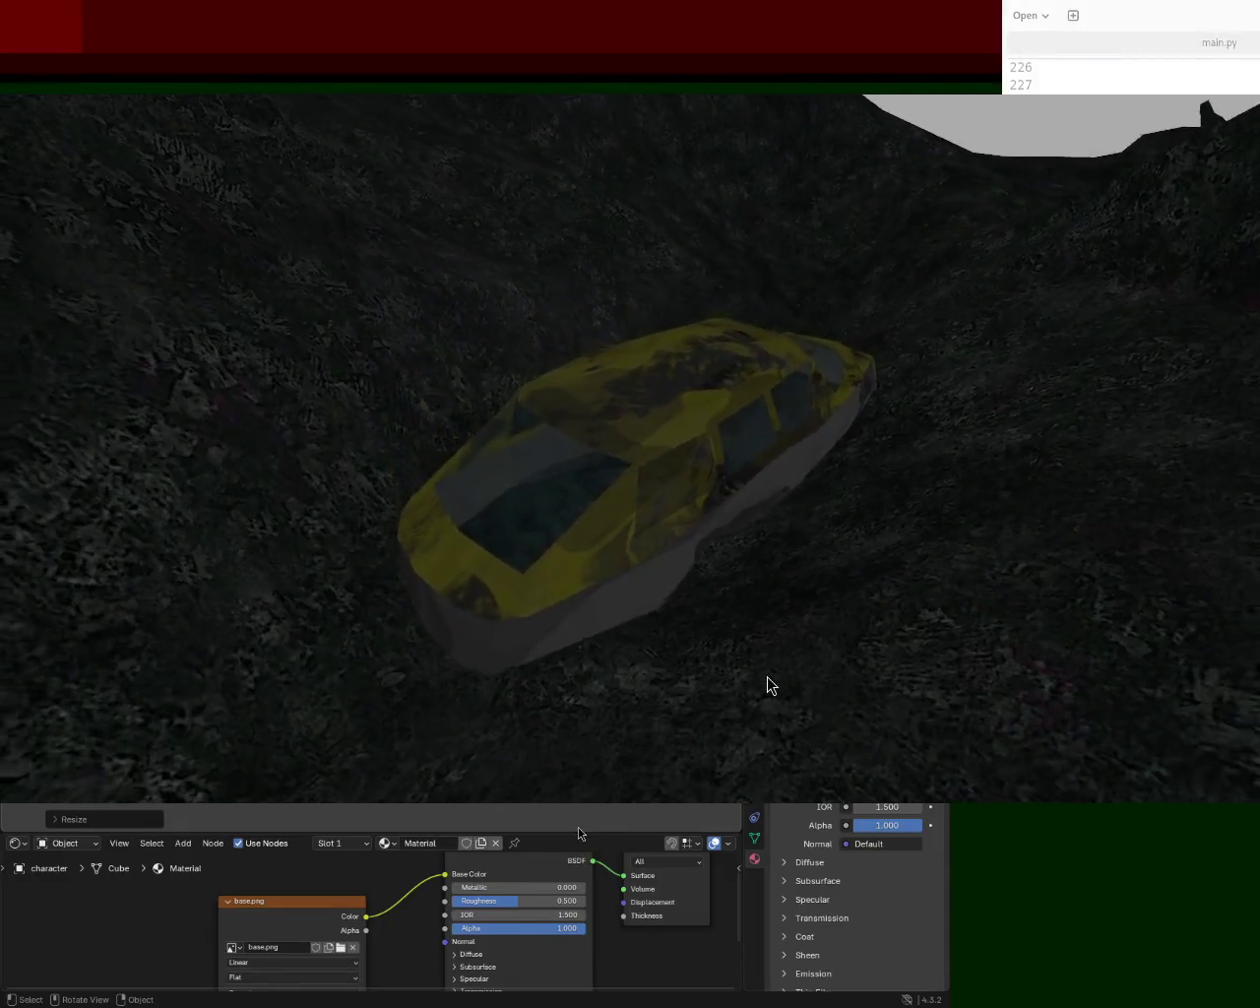
- Exit the running Panda3D game showing the yellow car on the terrain
{"action": "key", "text": "Escape"}
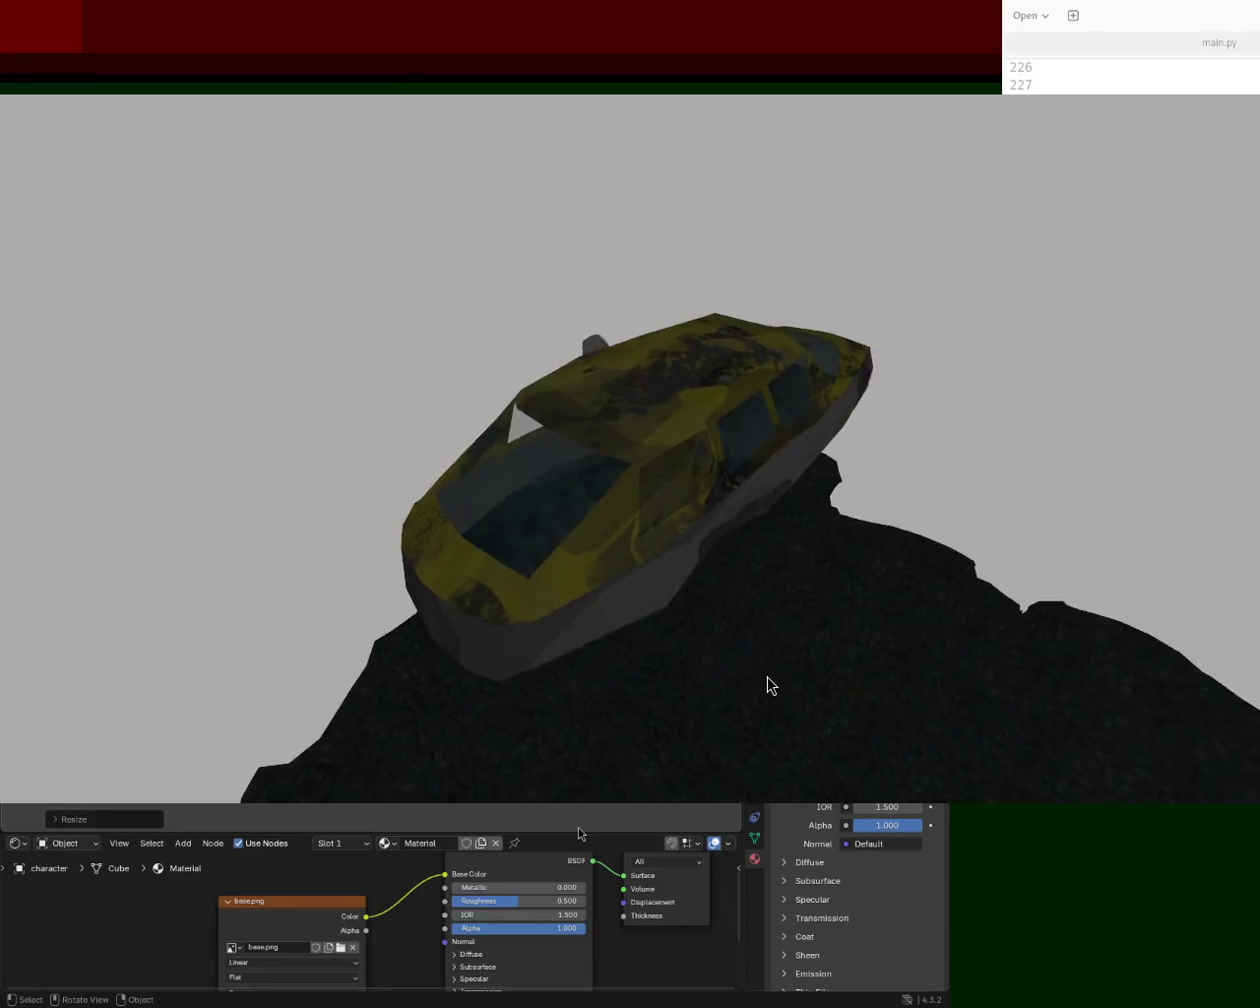
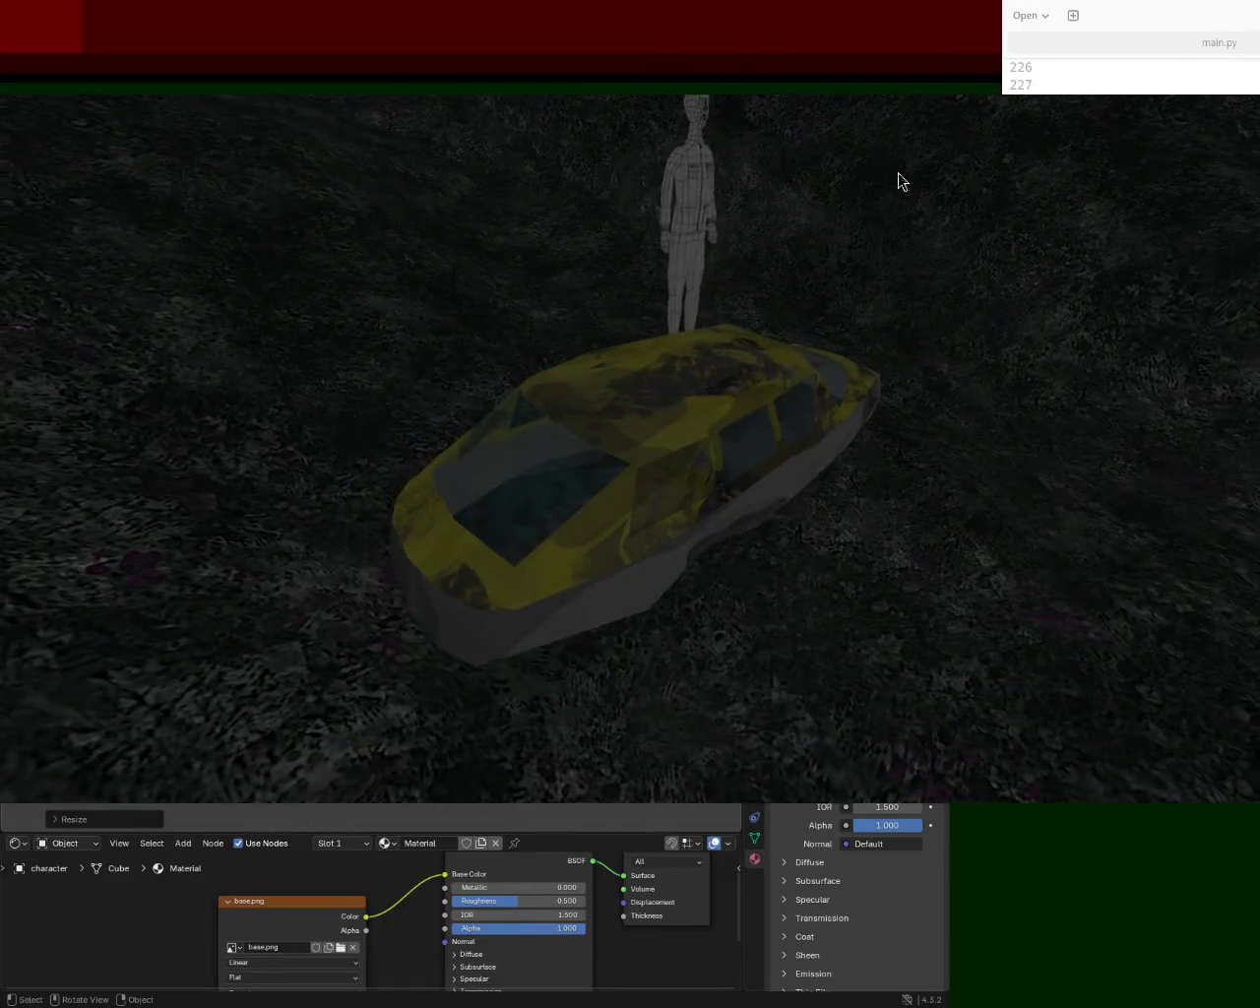
- Focus the game window and orbit the camera to look steeply down on the yellow car
{"action": "left_click", "coordinate": [769, 192]}
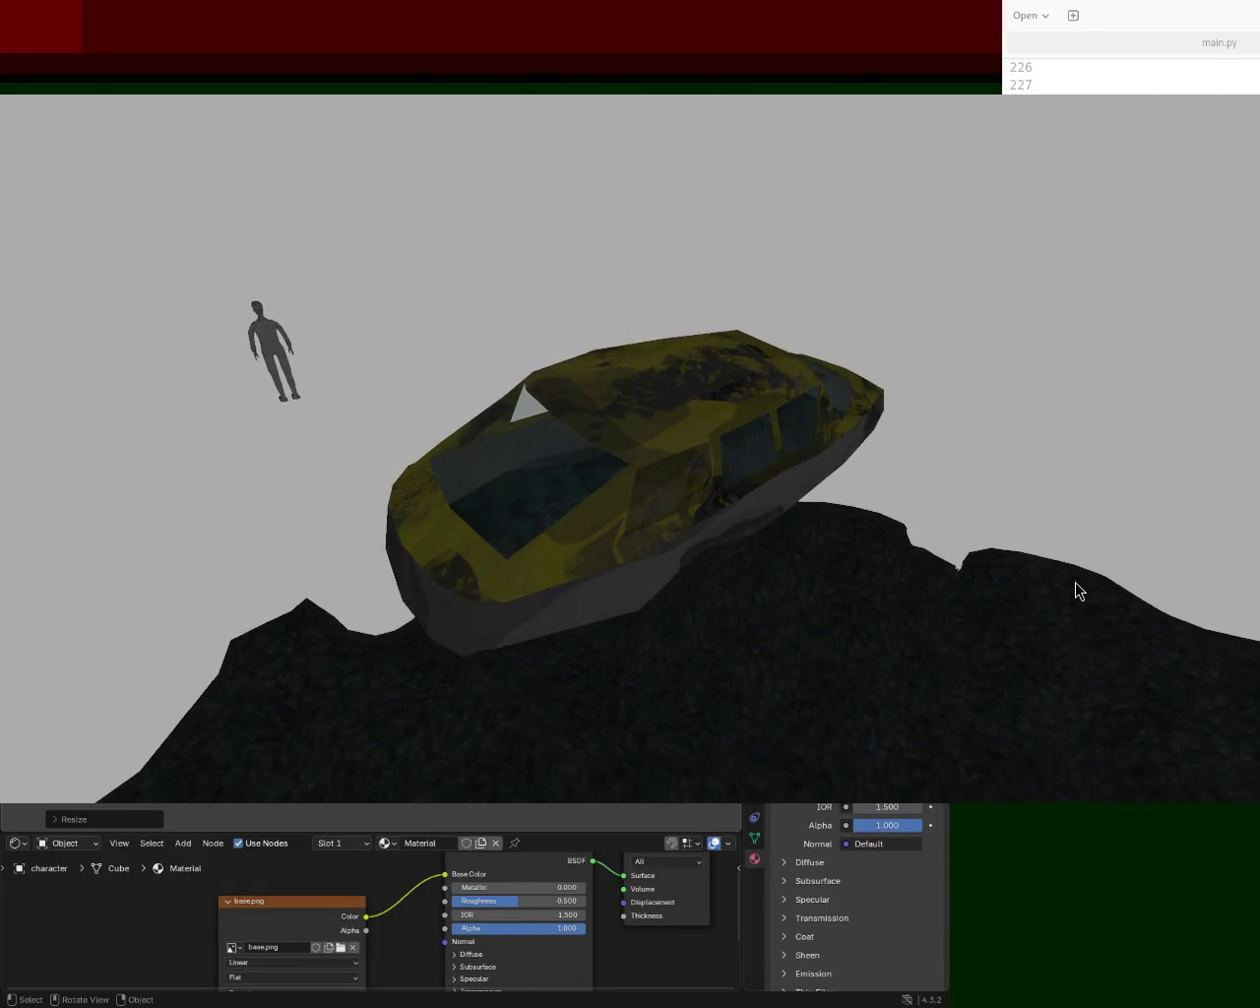
{"action": "mouse_move", "coordinate": [1075, 581]}
{"action": "middle_mouse_down"}
{"action": "mouse_move", "coordinate": [406, 638]}
{"action": "mouse_move", "coordinate": [481, 604]}
{"action": "mouse_move", "coordinate": [588, 472]}
{"action": "mouse_move", "coordinate": [1125, 509]}
{"action": "mouse_move", "coordinate": [1256, 452]}
{"action": "middle_mouse_up"}
{"action": "scroll", "coordinate": [1256, 452], "scroll_direction": "down", "scroll_amount": 10}
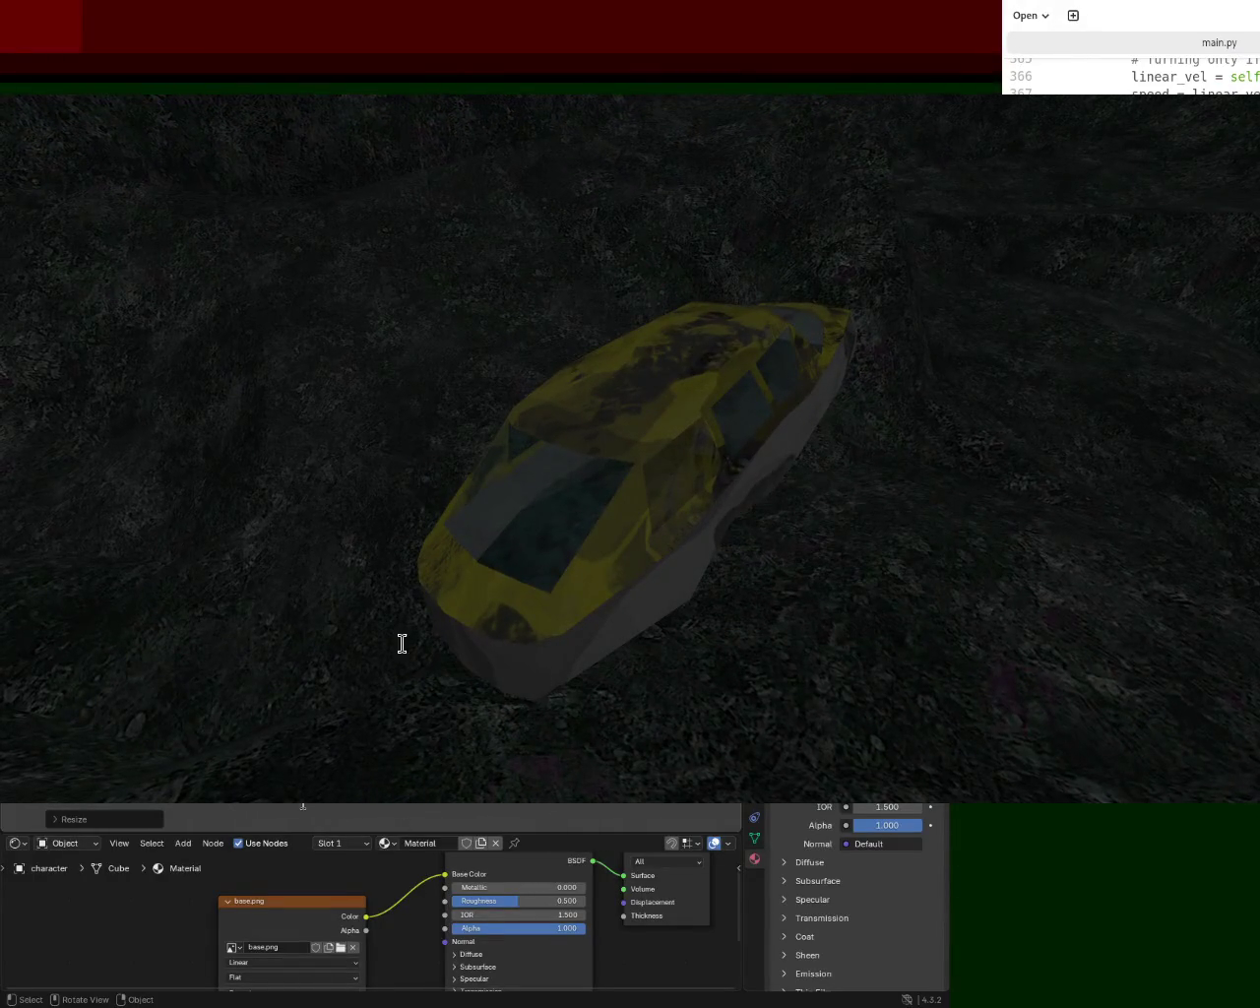
- Scroll main.py until the def main_game_task line is visible
{"action": "scroll", "coordinate": [951, 902], "scroll_direction": "up", "scroll_amount": 9}
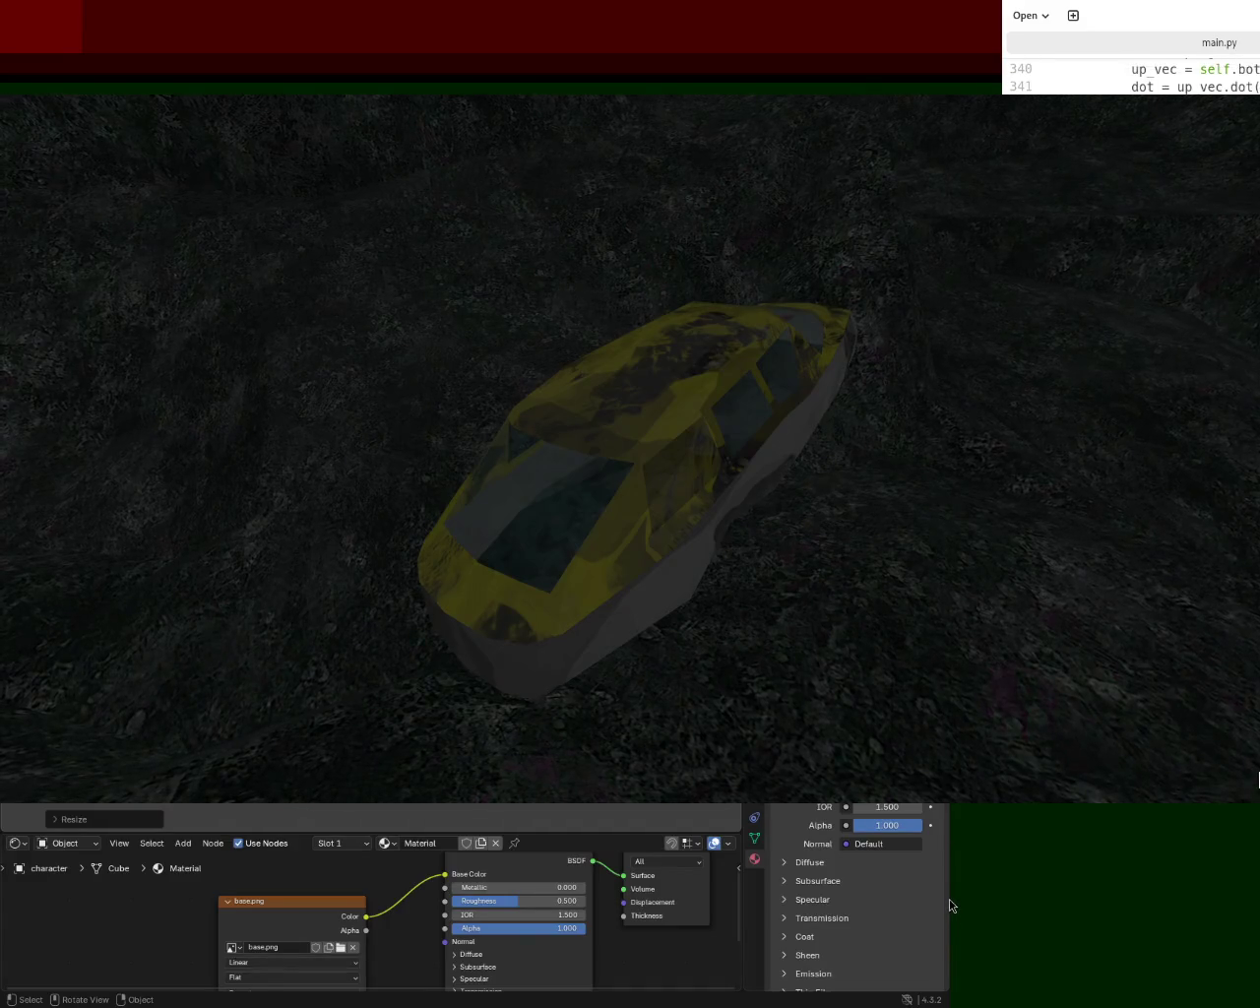
{"action": "scroll", "coordinate": [950, 903], "scroll_direction": "up", "scroll_amount": 3}
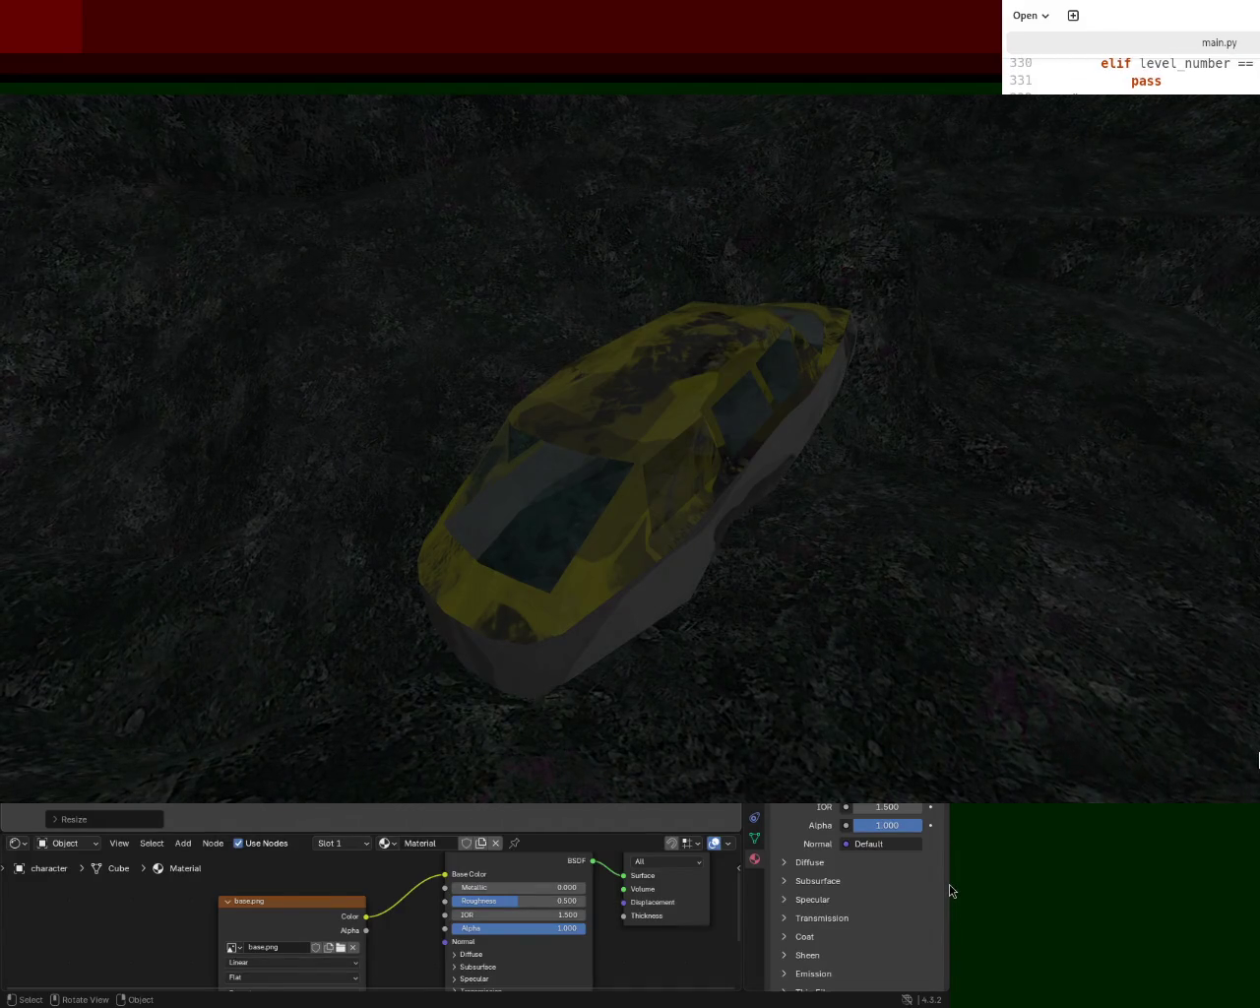
{"action": "scroll", "coordinate": [949, 884], "scroll_direction": "down", "scroll_amount": 5}
{"action": "scroll", "coordinate": [948, 905], "scroll_direction": "down", "scroll_amount": 5}
{"action": "scroll", "coordinate": [948, 925], "scroll_direction": "down", "scroll_amount": 5}
{"action": "scroll", "coordinate": [950, 915], "scroll_direction": "up", "scroll_amount": 8}
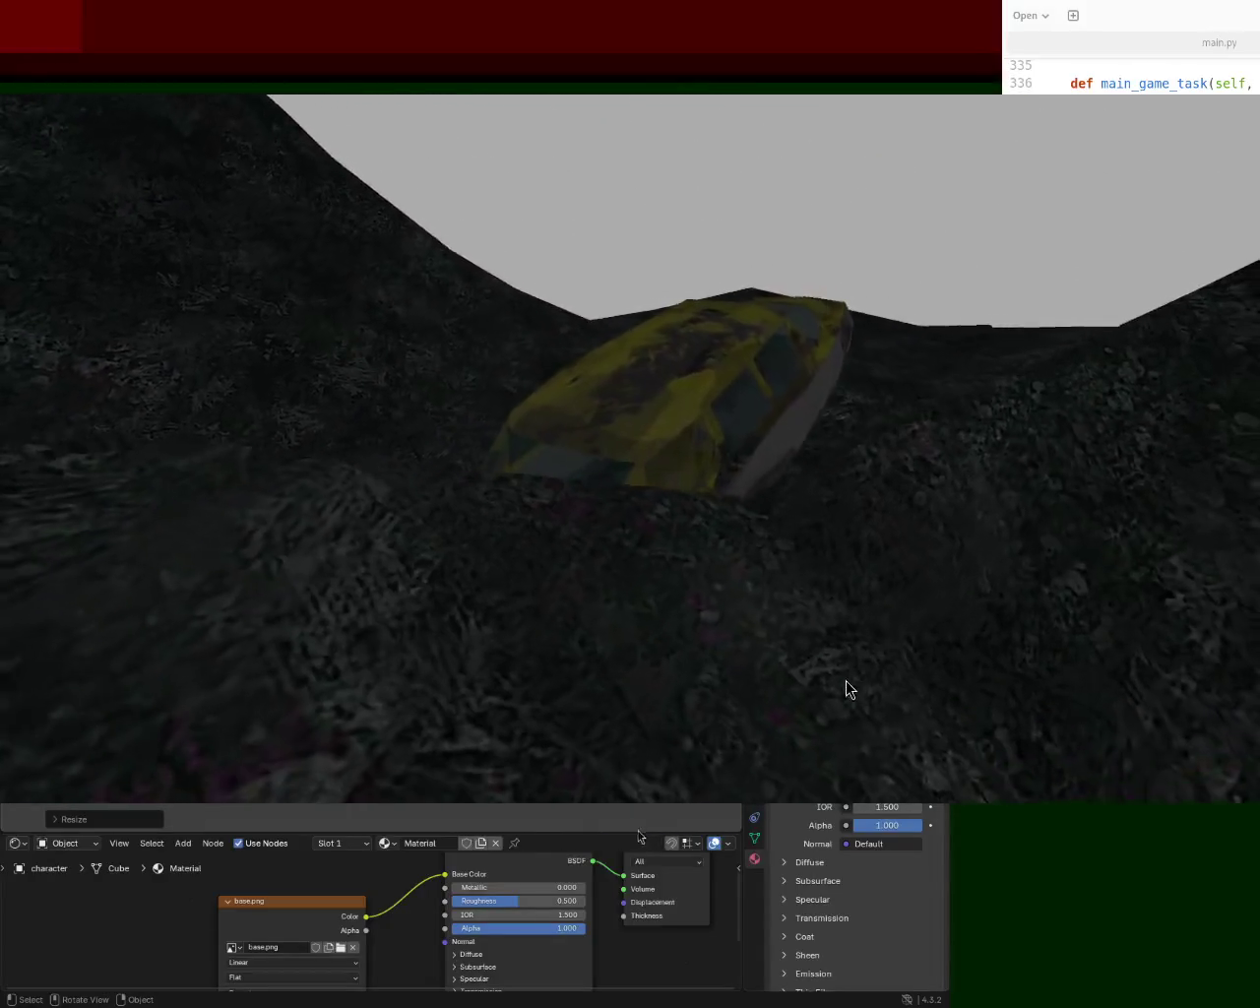
- Close the running game window with Escape so main.py can be relaunched
{"action": "key", "text": "Escape"}
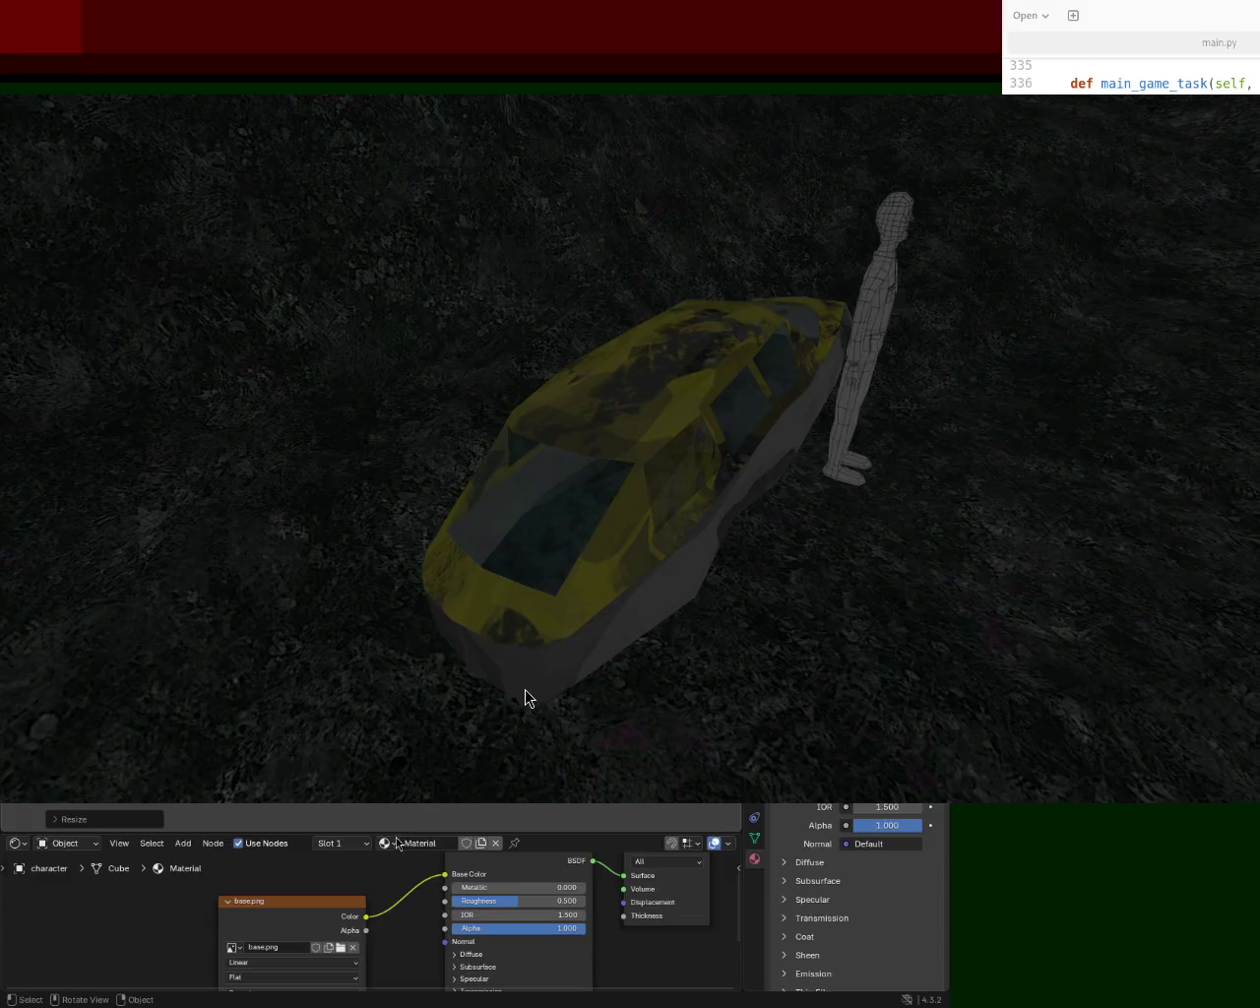
- Steer the yellow car through a full in-place turn, swinging the following camera past the bot
{"action": "key", "text": "Down"}
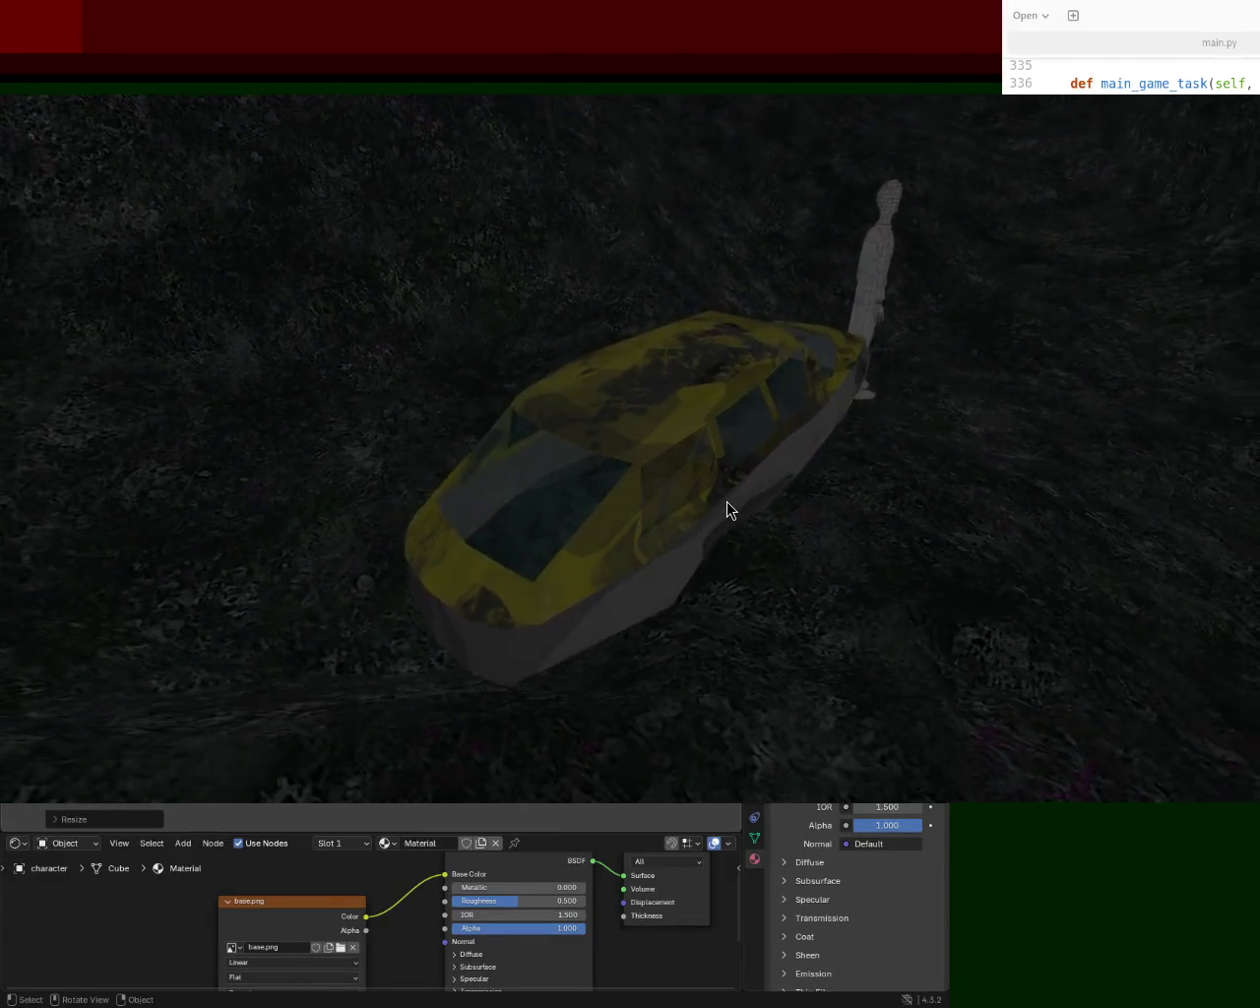
{"action": "key", "text": "Right"}
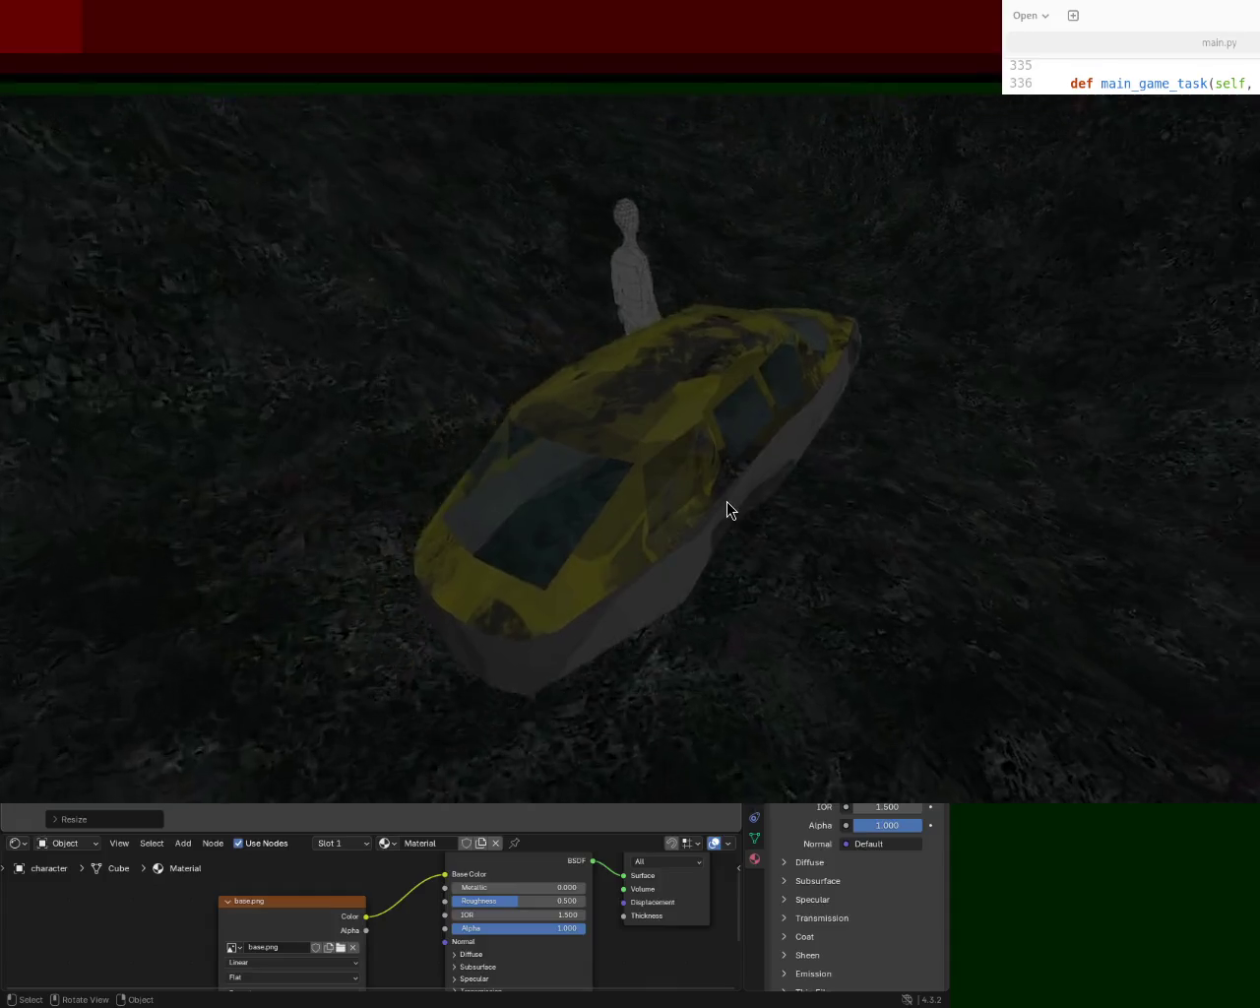
{"action": "key", "text": "Right"}
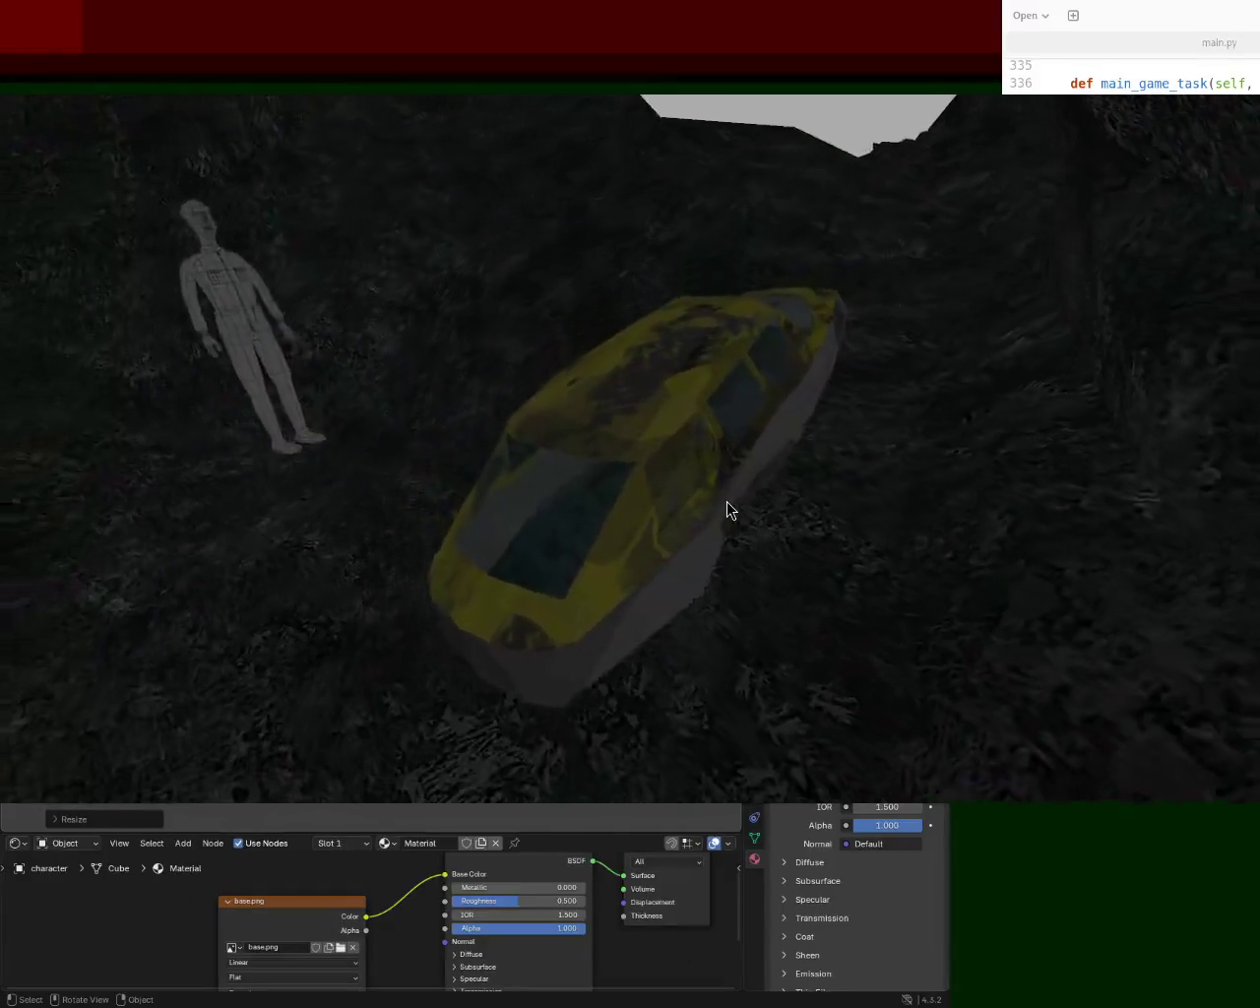
{"action": "key", "text": "Right"}
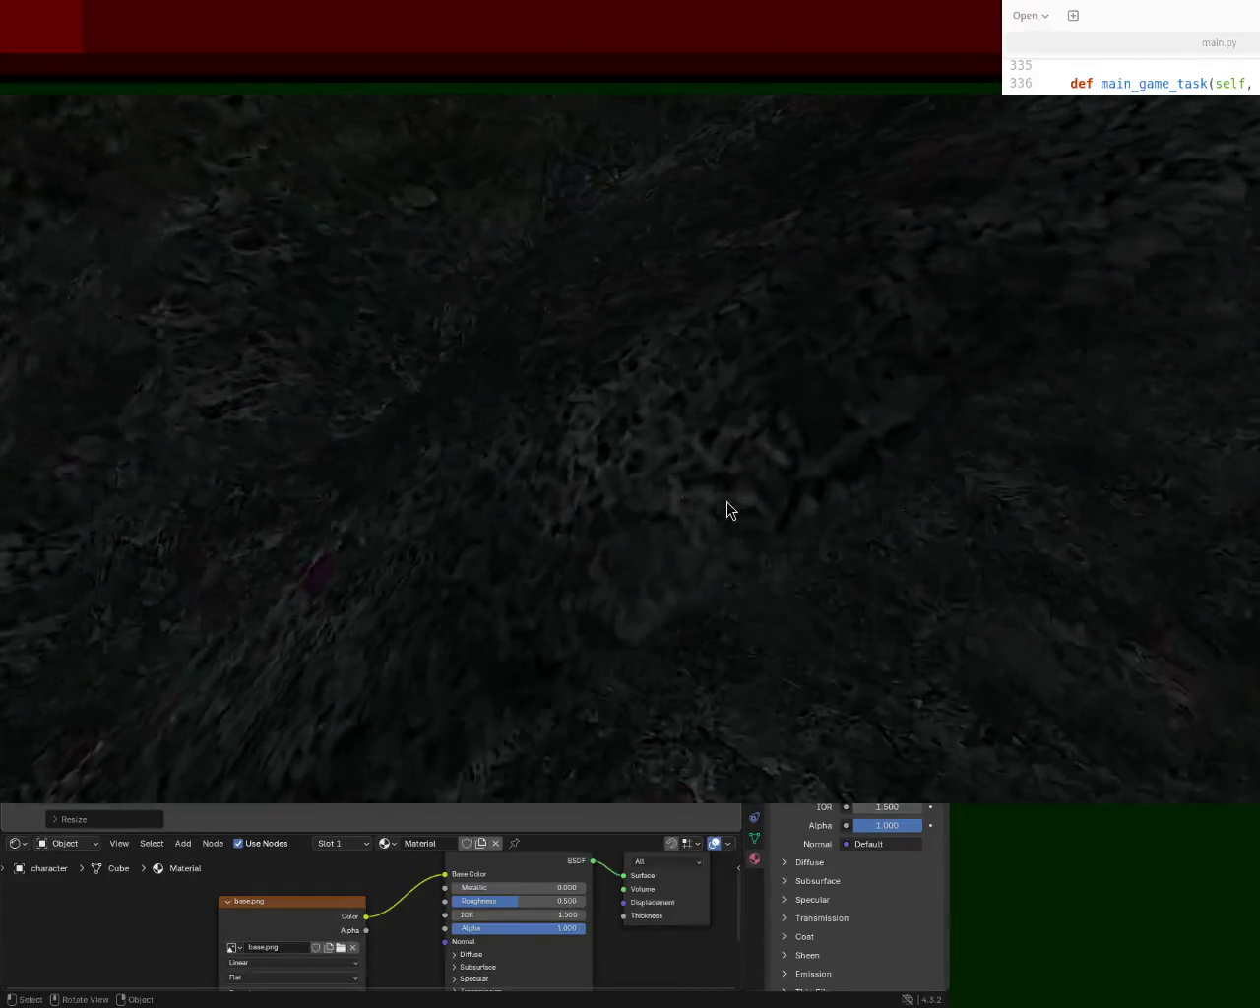
{"action": "key", "text": "Right"}
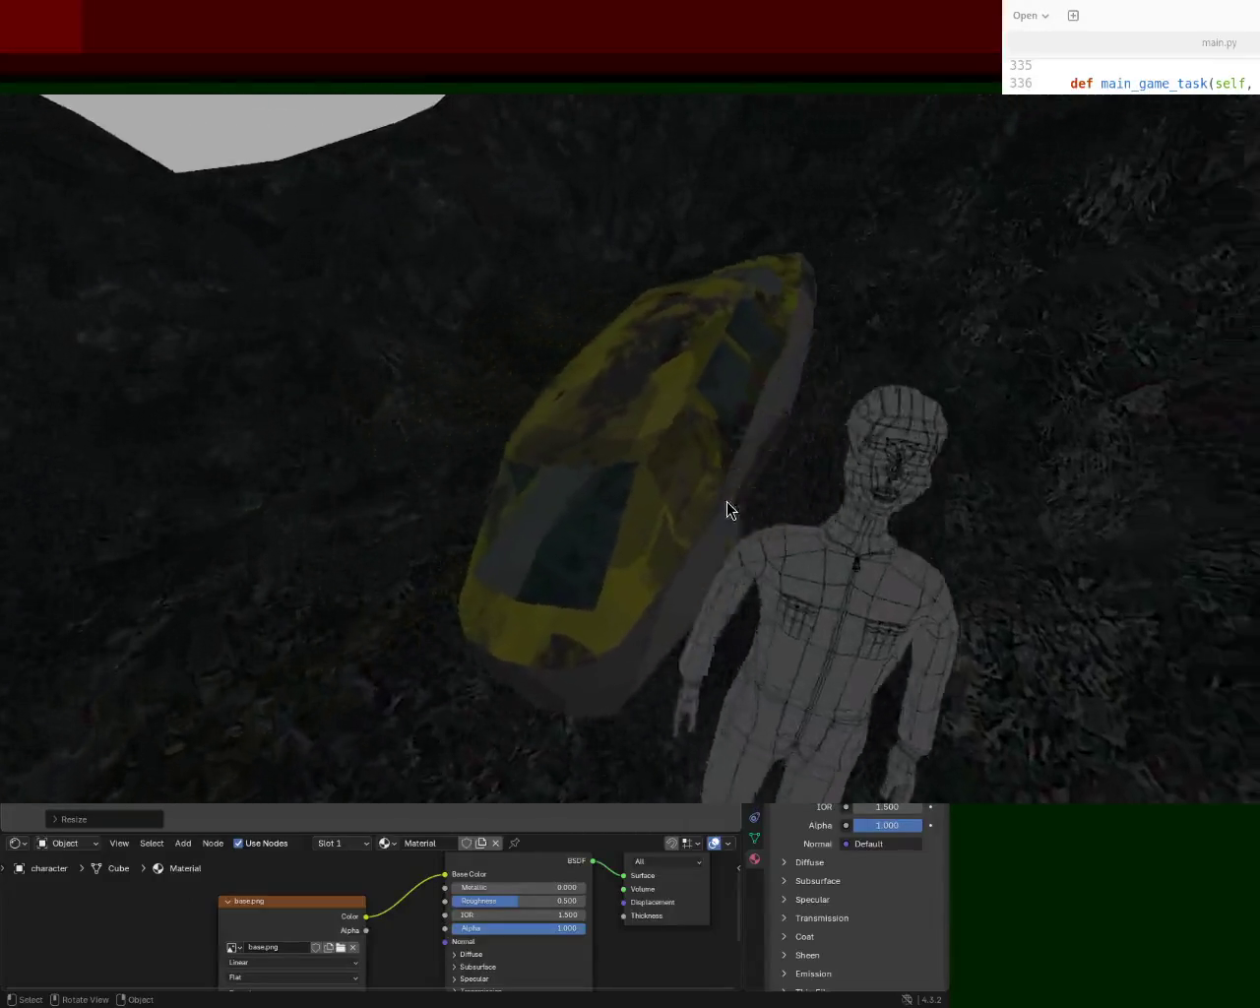
{"action": "key", "text": "Right"}
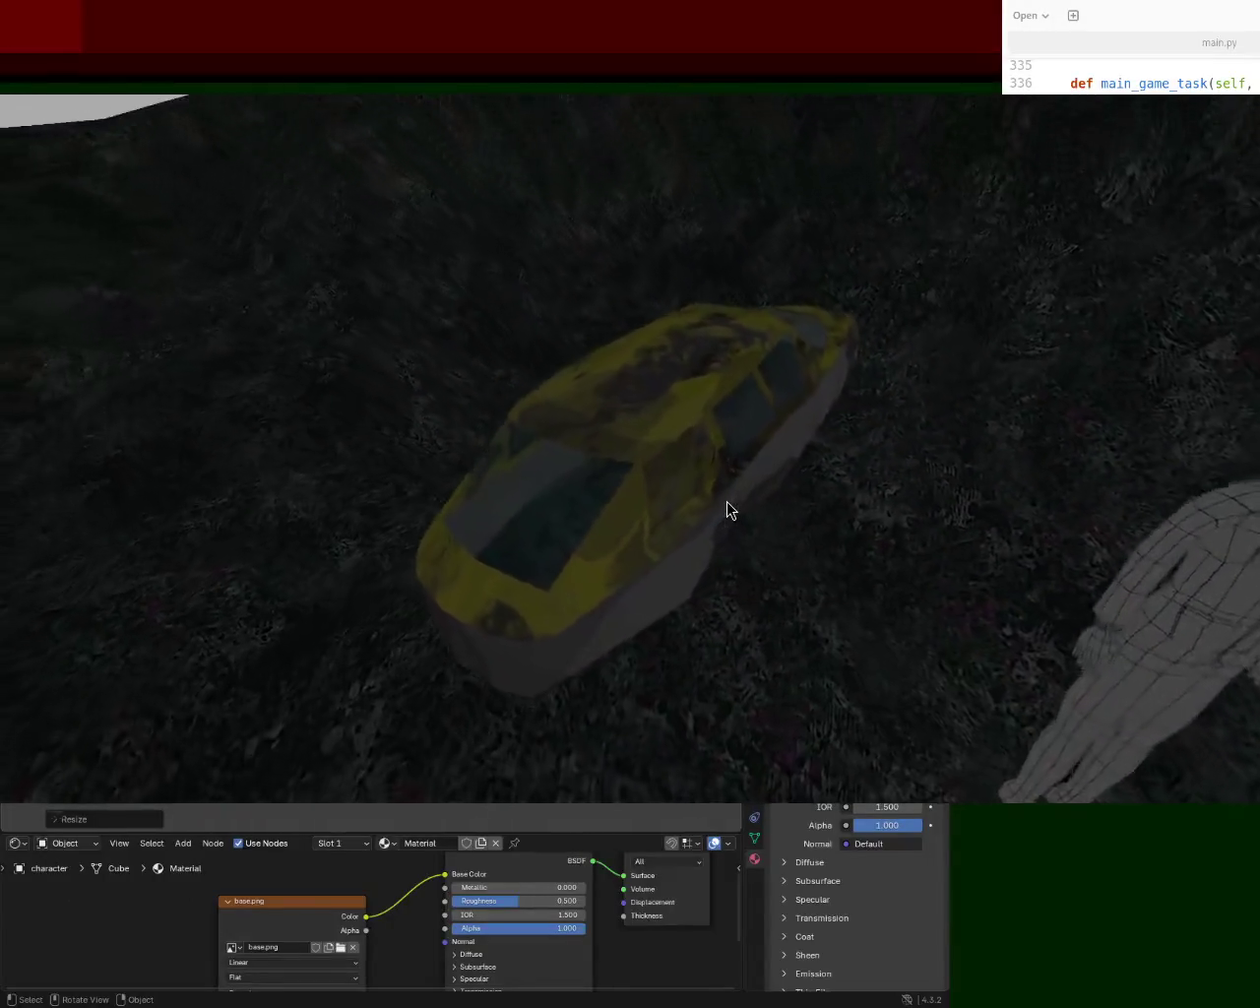
{"action": "key", "text": "Right"}
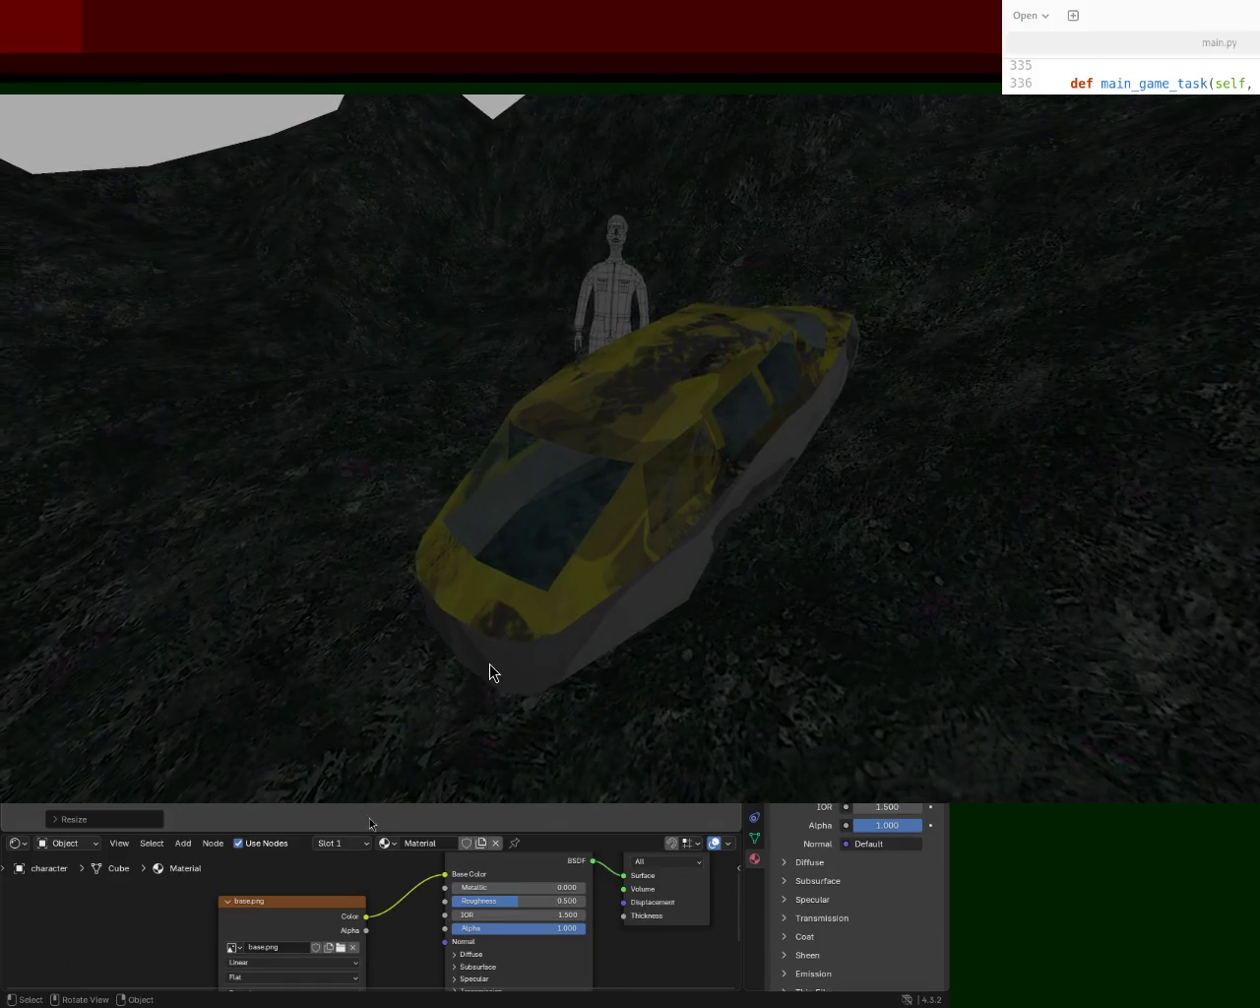
- Bring the game window to the front, reposition it, and stretch it larger up and right
{"action": "left_click", "coordinate": [708, 323]}
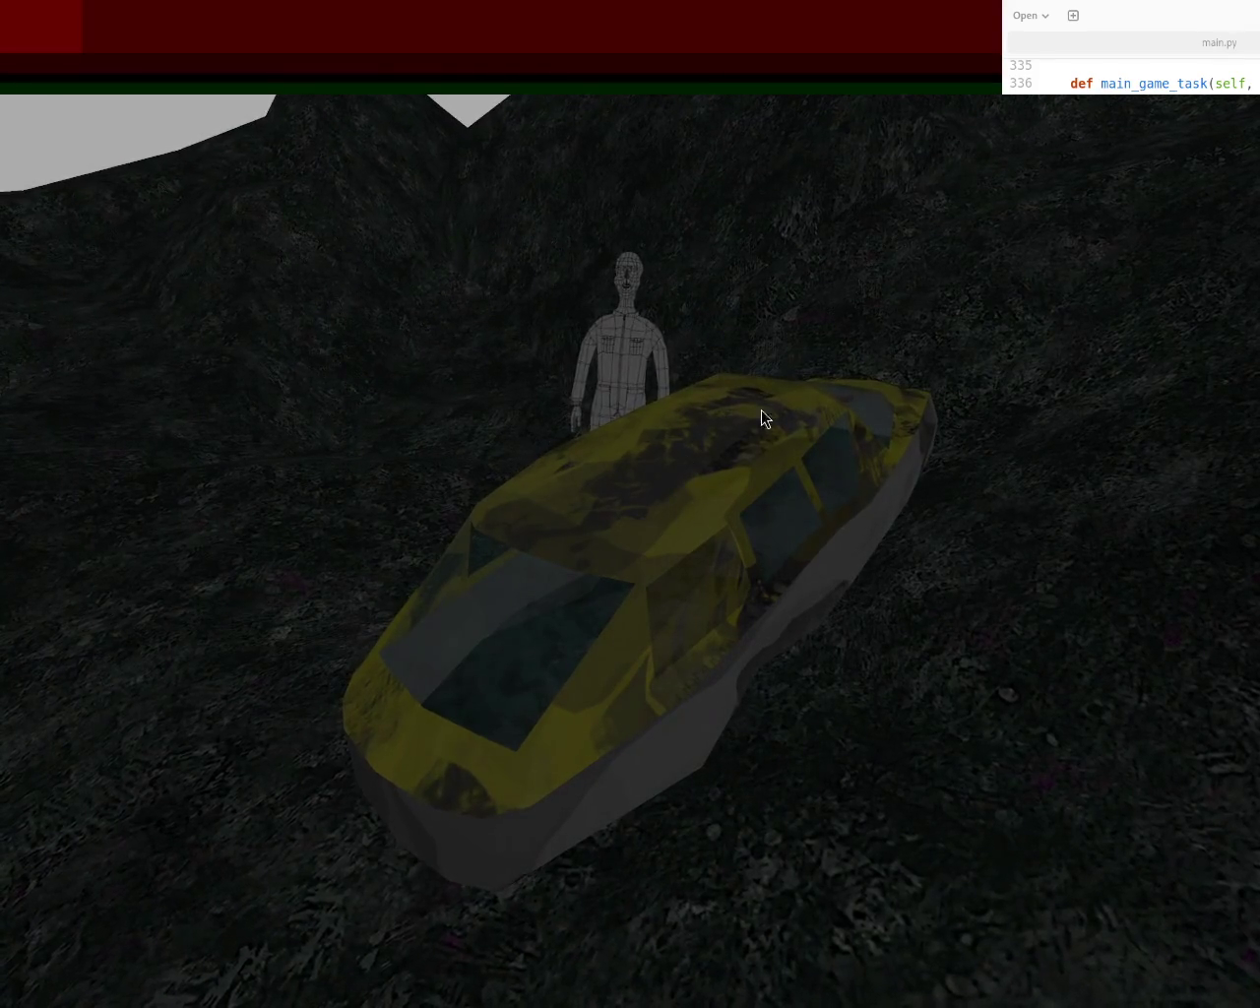
{"action": "mouse_move", "coordinate": [1004, 179]}
{"action": "left_mouse_down"}
{"action": "mouse_move", "coordinate": [683, 310]}
{"action": "mouse_move", "coordinate": [593, 594]}
{"action": "left_mouse_up"}
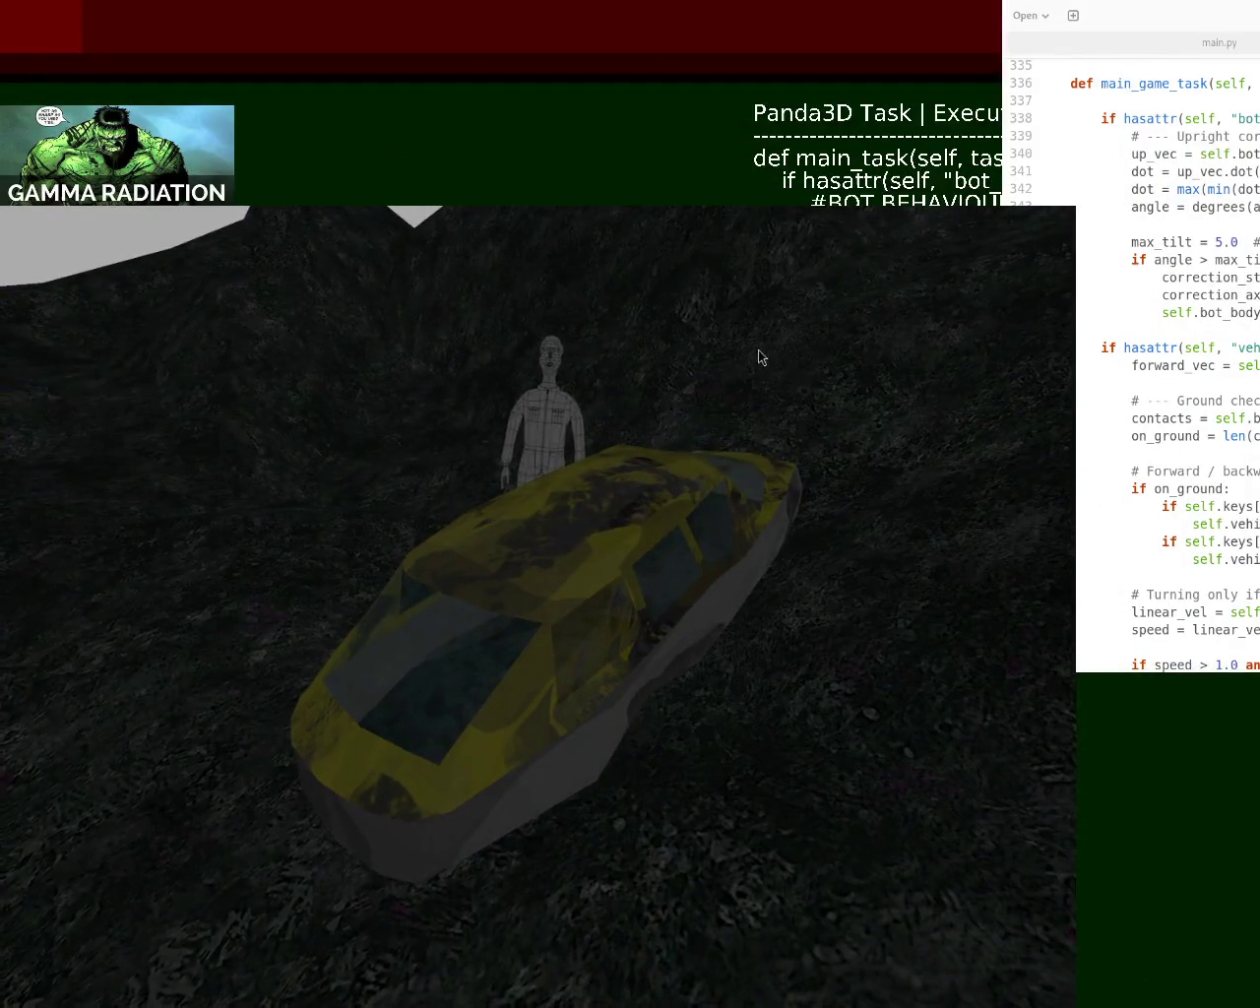
{"action": "left_click_drag", "start_coordinate": [768, 335], "coordinate": [942, 189]}
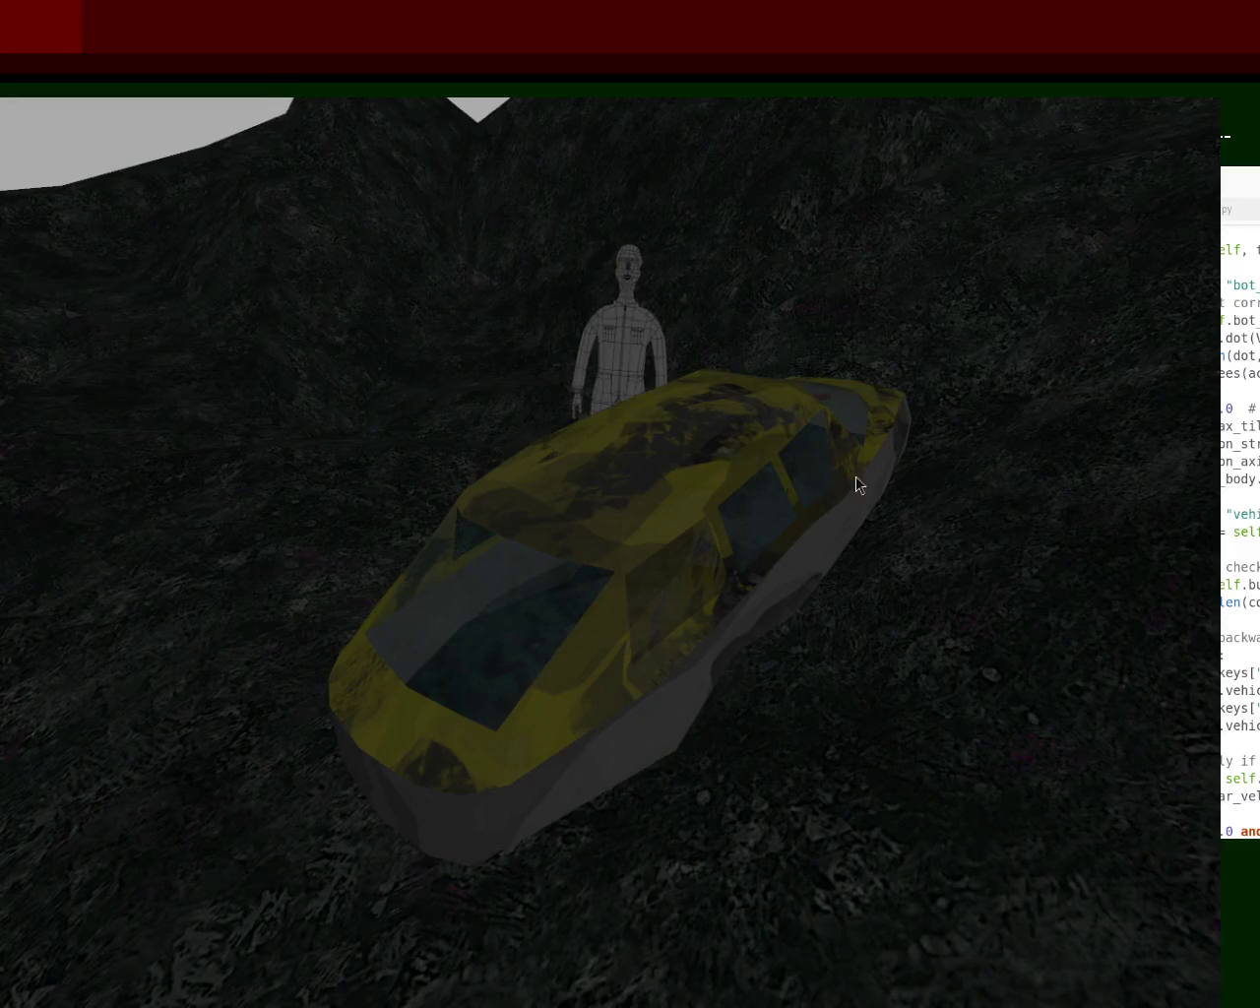